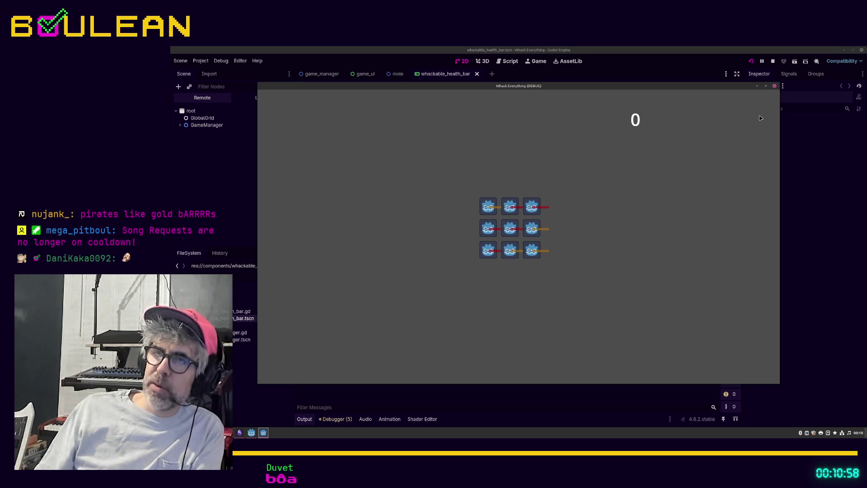
Step: Close the Whack Everything (DEBUG) window to stop the running test
{"action": "left_click", "coordinate": [775, 86]}
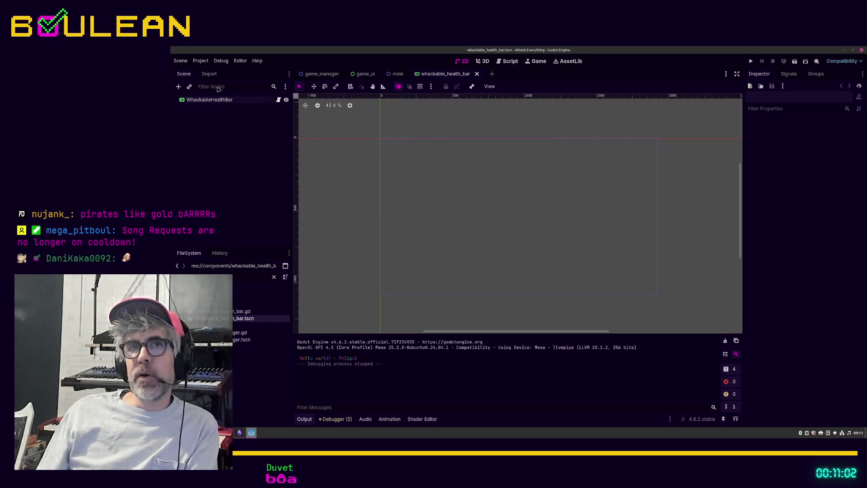
Step: Select WhackableHealthBar and enter 64 and 8 into its Transform Size fields
{"action": "left_click", "coordinate": [202, 100]}
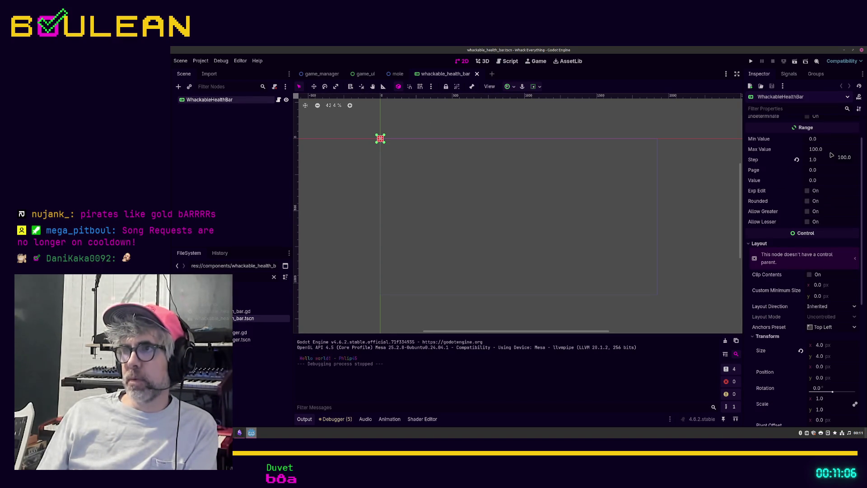
{"action": "scroll", "coordinate": [808, 217], "scroll_direction": "up", "scroll_amount": 2}
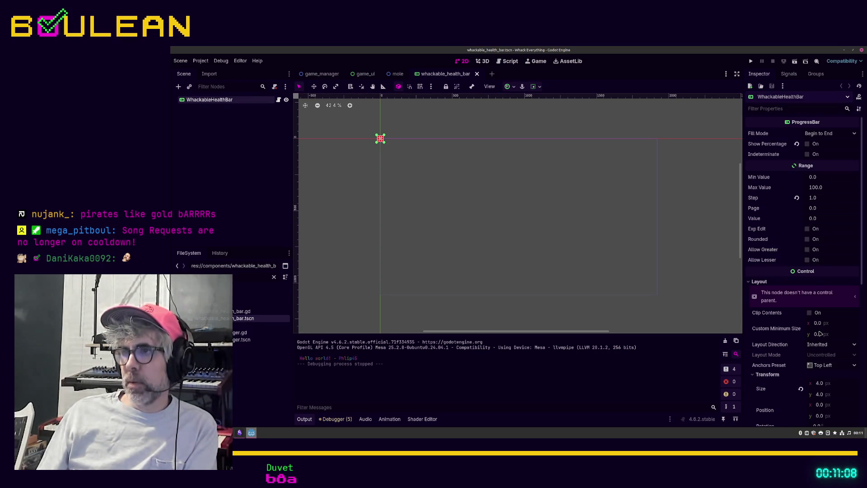
{"action": "scroll", "coordinate": [821, 334], "scroll_direction": "down", "scroll_amount": 2}
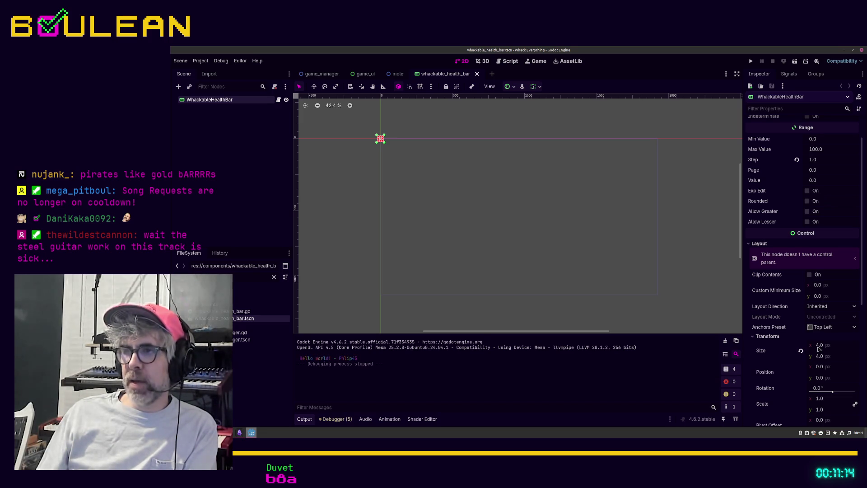
{"action": "left_click", "coordinate": [820, 346]}
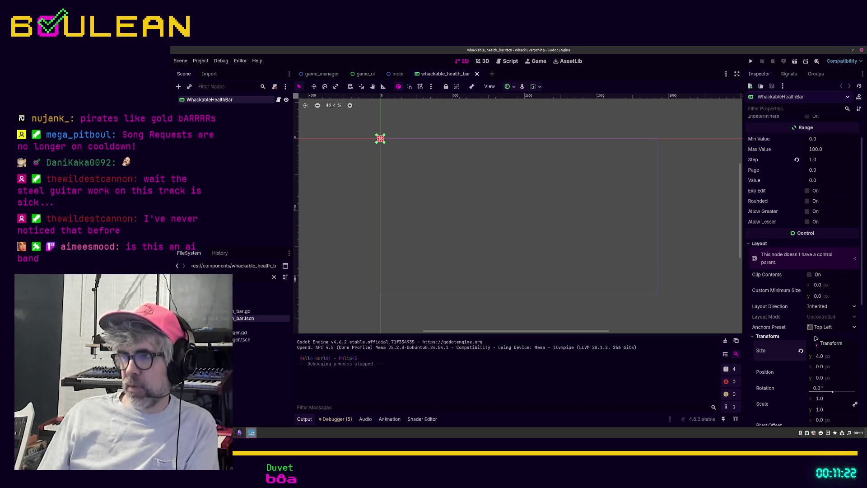
{"action": "left_click", "coordinate": [820, 356]}
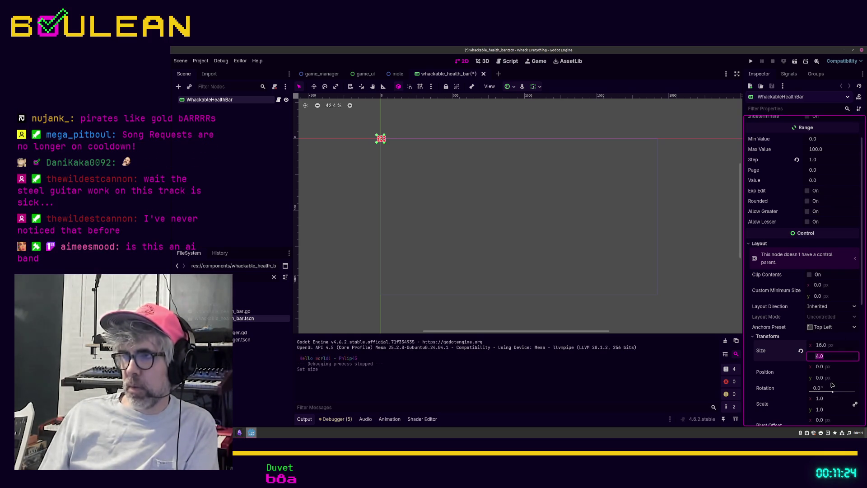
{"action": "type", "text": "64"}
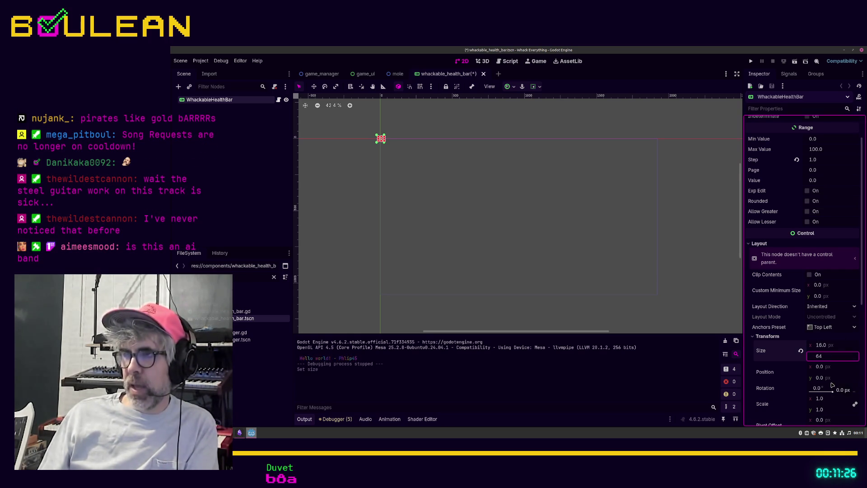
{"action": "key", "text": "shift+Tab"}
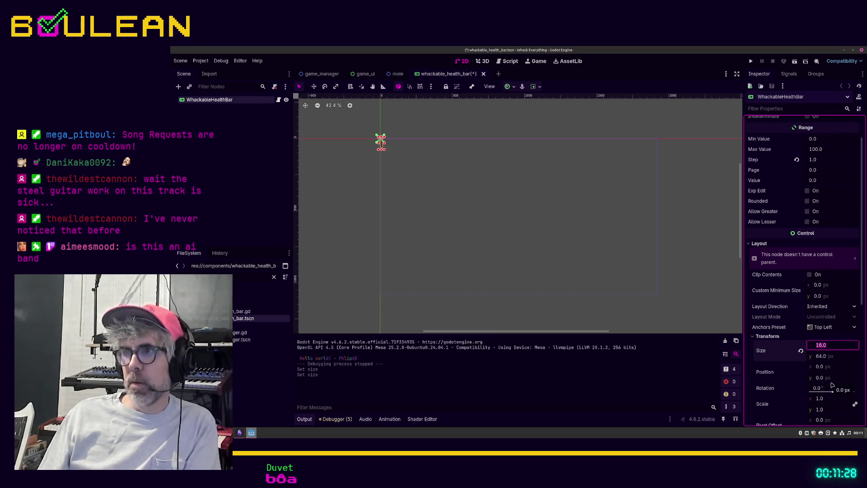
{"action": "type", "text": "8"}
{"action": "key", "text": "Return"}
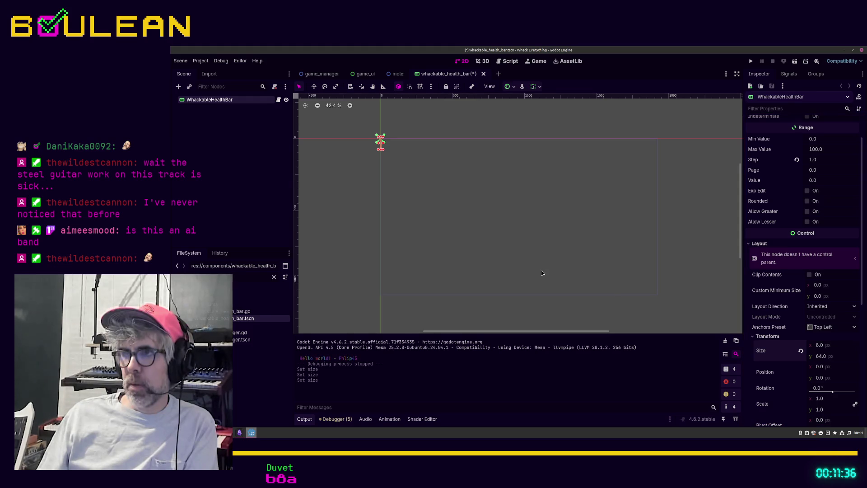
Step: Re-enter the Size as x 64, y 8 so the bar lies flat
{"action": "scroll", "coordinate": [419, 145], "scroll_direction": "up", "scroll_amount": 2}
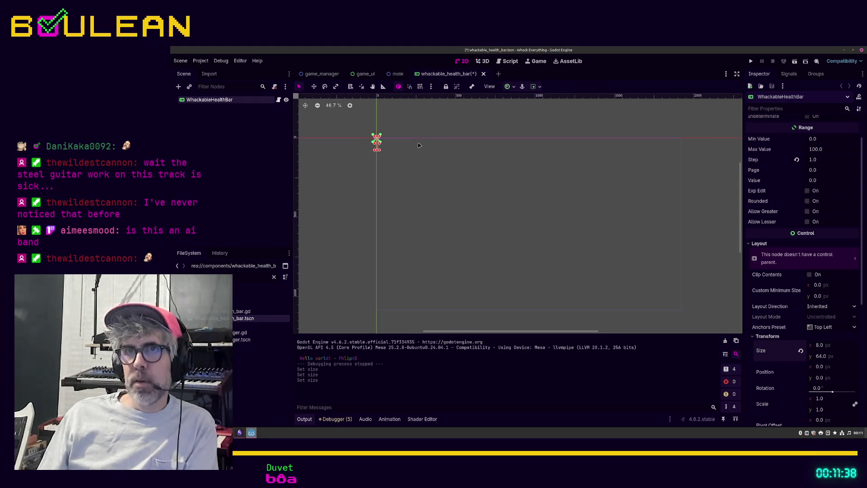
{"action": "left_click", "coordinate": [820, 345]}
{"action": "type", "text": "64"}
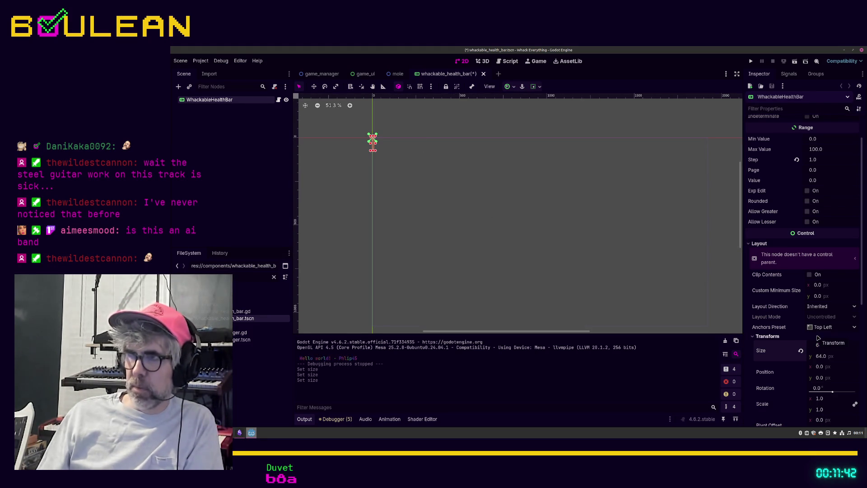
{"action": "key", "text": "Tab"}
{"action": "type", "text": "8"}
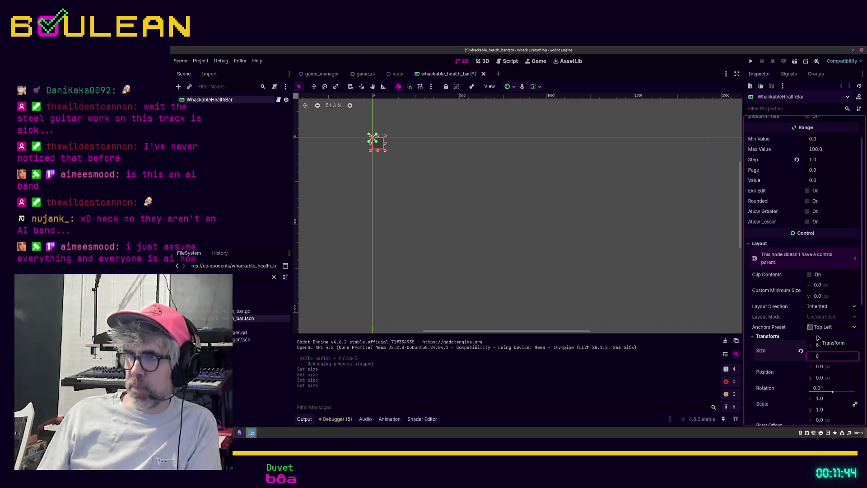
{"action": "key", "text": "Return"}
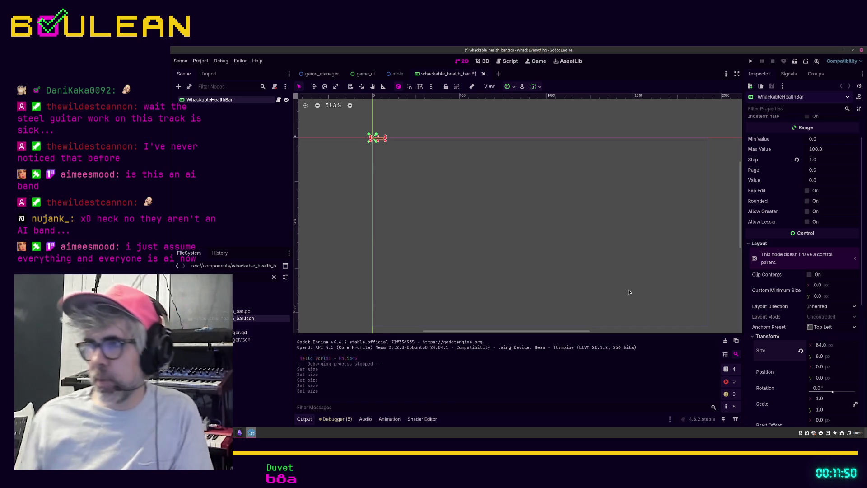
{"action": "left_click", "coordinate": [375, 145]}
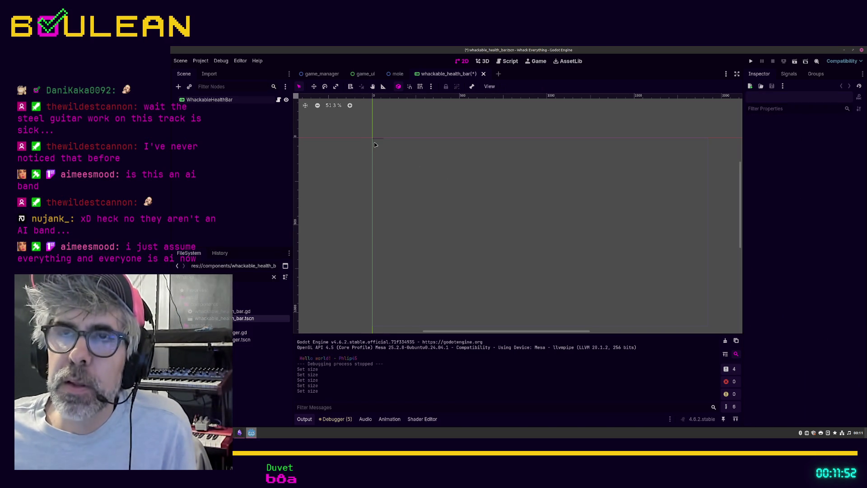
Step: Save the health bar scene and view the 64 × 8 bar in the mole scene
{"action": "scroll", "coordinate": [375, 145], "scroll_direction": "up", "scroll_amount": 3}
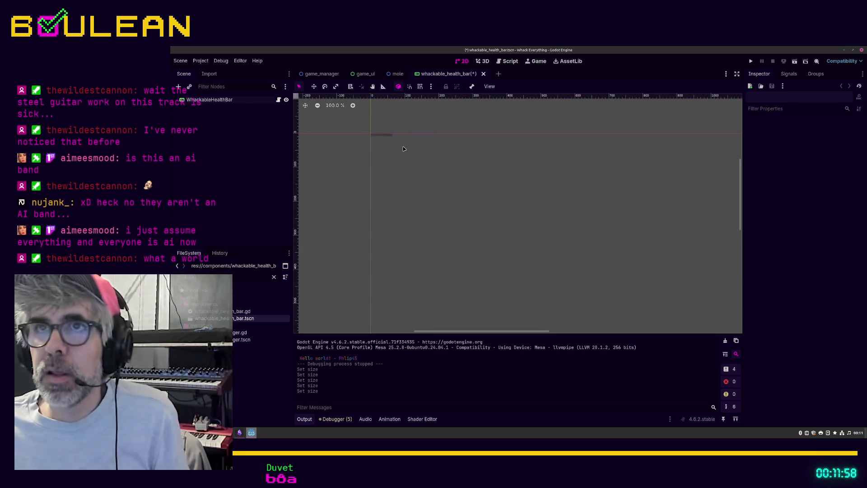
{"action": "key", "text": "ctrl+s"}
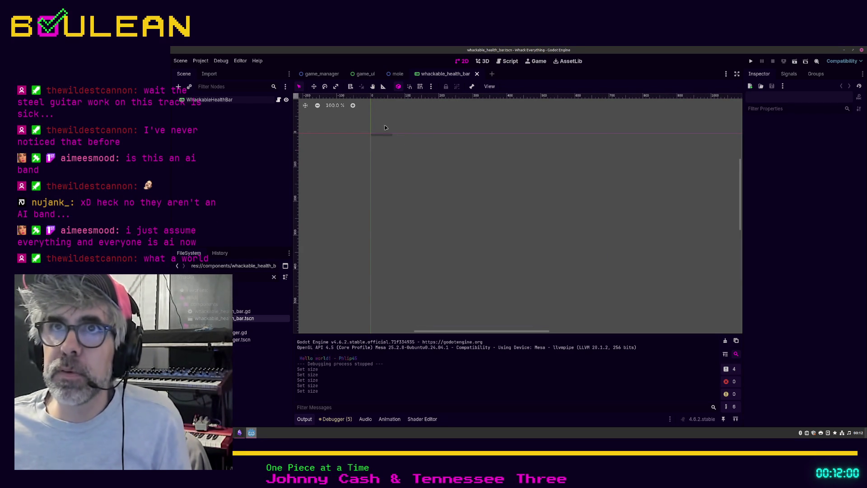
{"action": "left_click", "coordinate": [393, 79]}
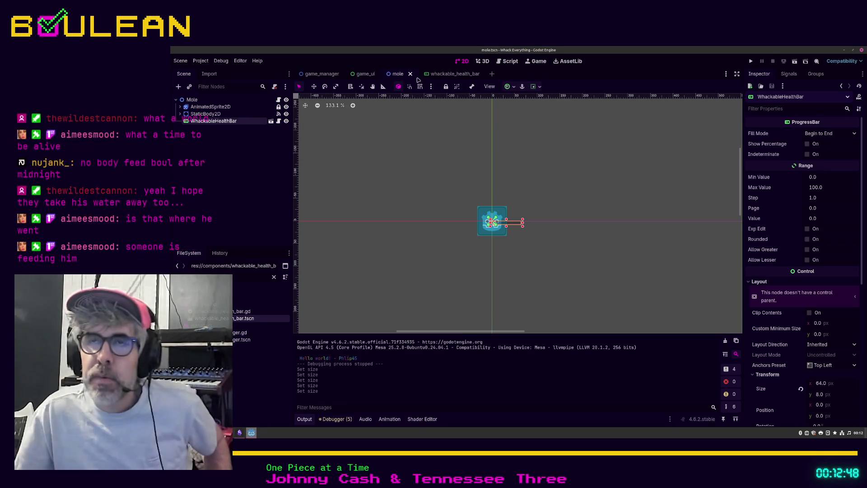
Step: Move the health bar to position -32, 24, save, and launch the game with F5
{"action": "left_click", "coordinate": [450, 76]}
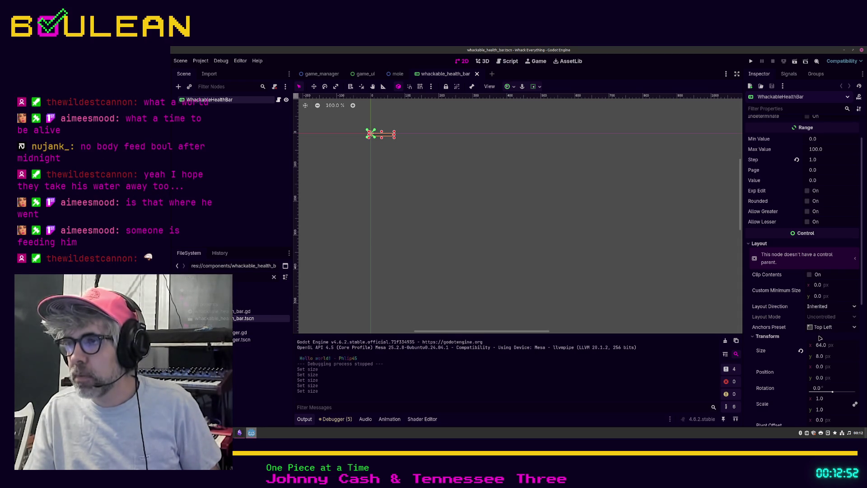
{"action": "left_click", "coordinate": [819, 367]}
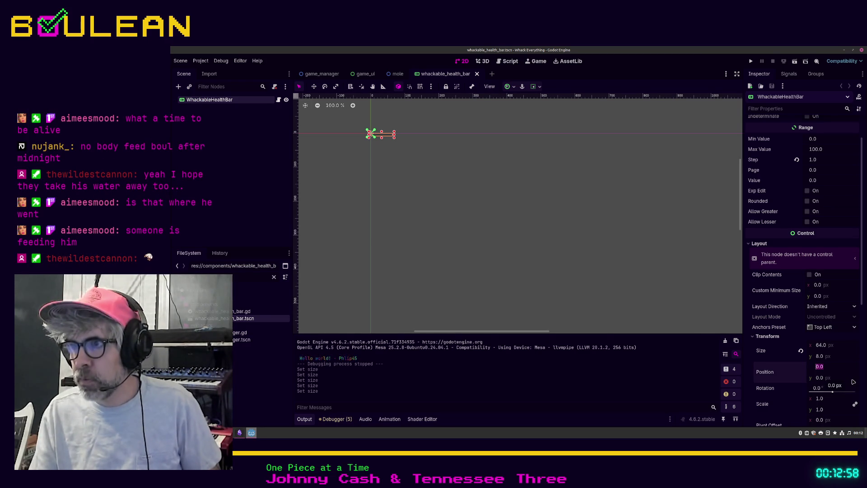
{"action": "type", "text": "-32"}
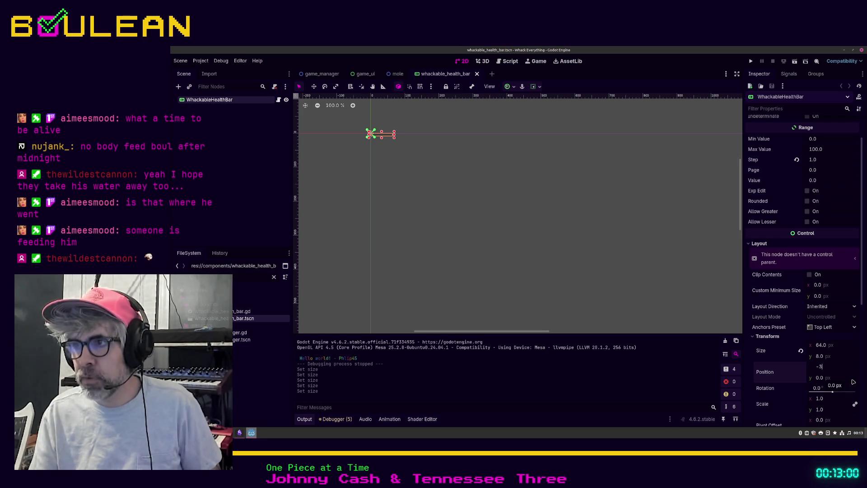
{"action": "key", "text": "Return"}
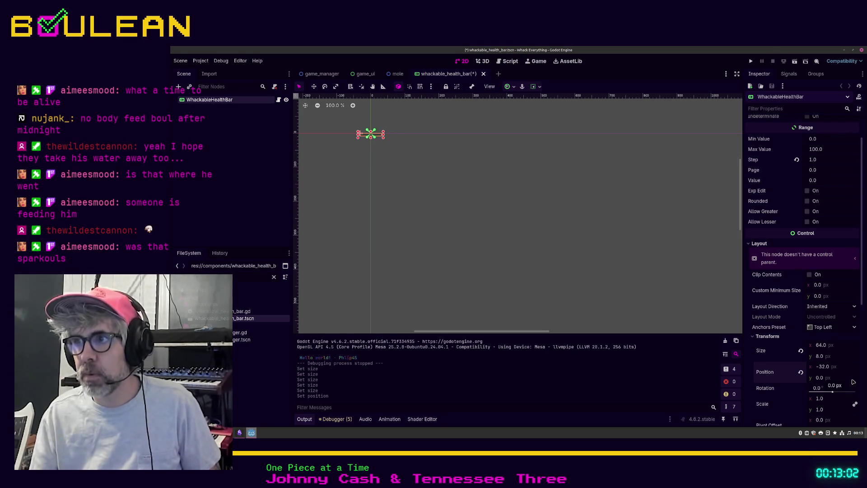
{"action": "left_click", "coordinate": [824, 382]}
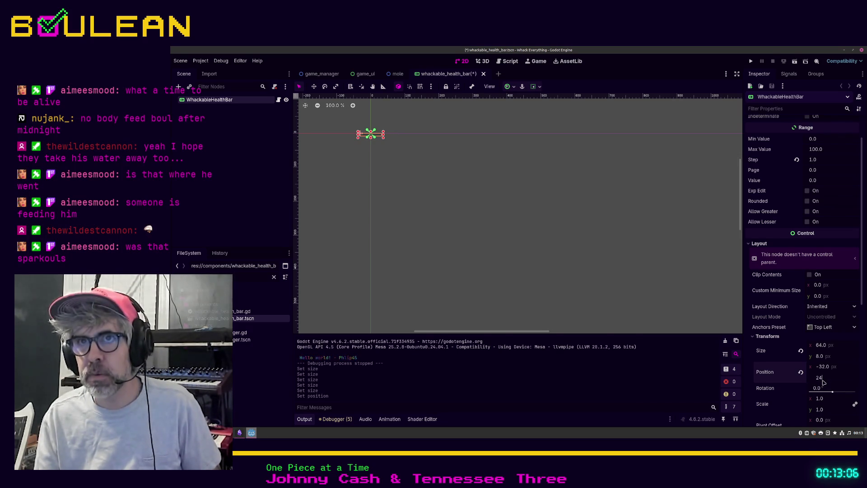
{"action": "key", "text": "Return"}
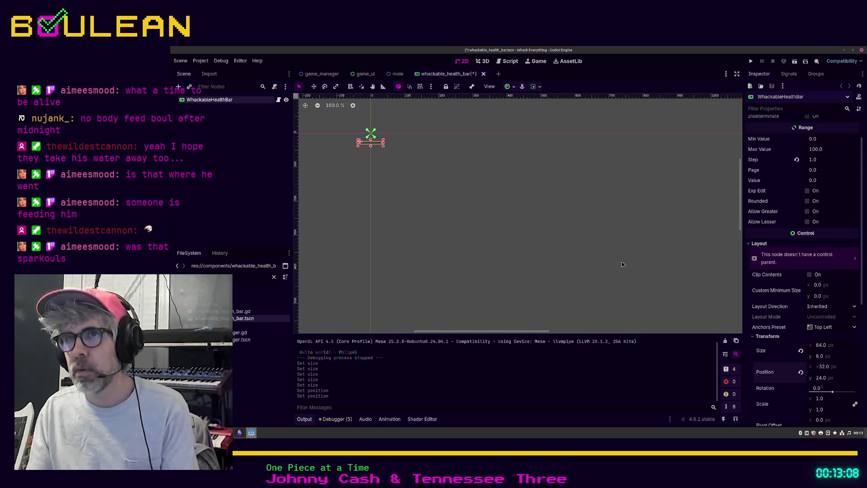
{"action": "key", "text": "ctrl+s"}
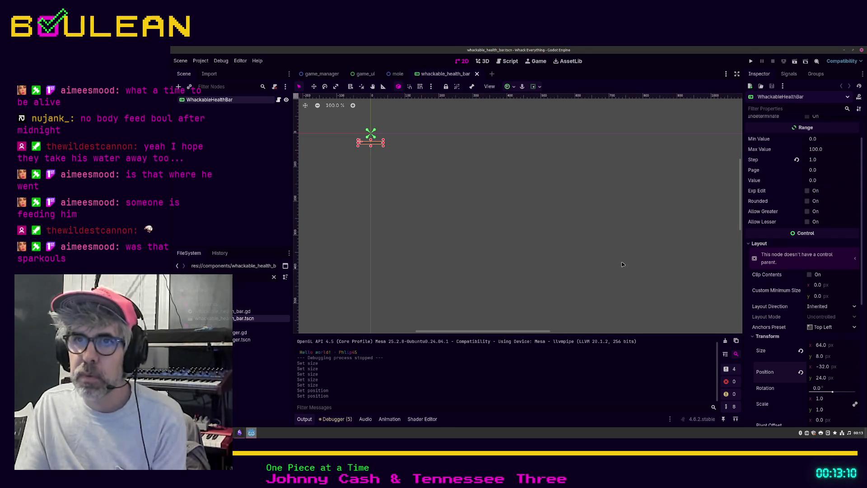
{"action": "key", "text": "F5"}
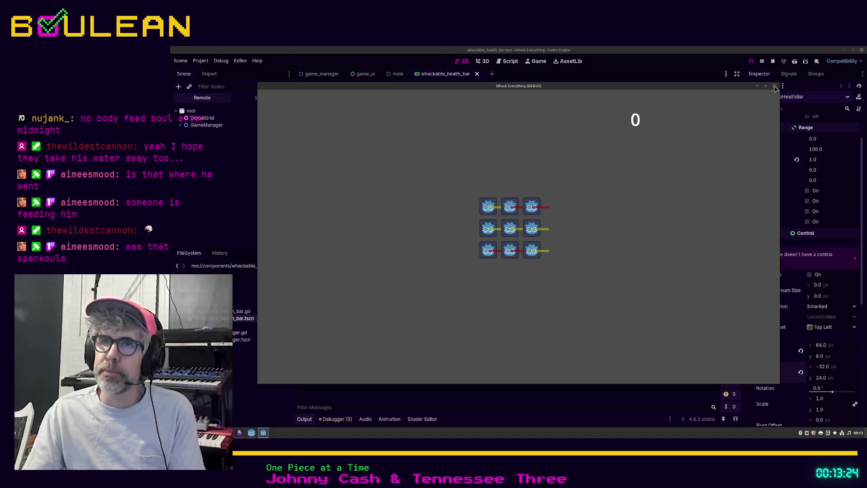
Step: End the health bar test run by closing the Whack Everything debug window
{"action": "left_click", "coordinate": [775, 86]}
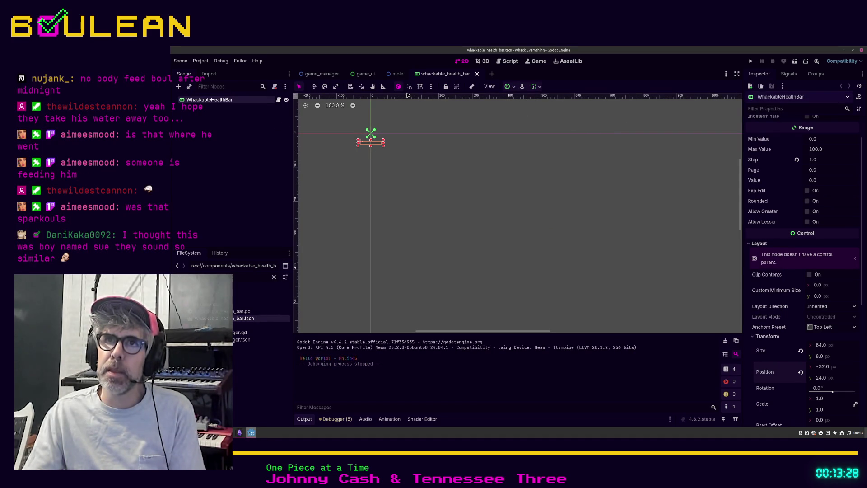
{"action": "left_click", "coordinate": [394, 74]}
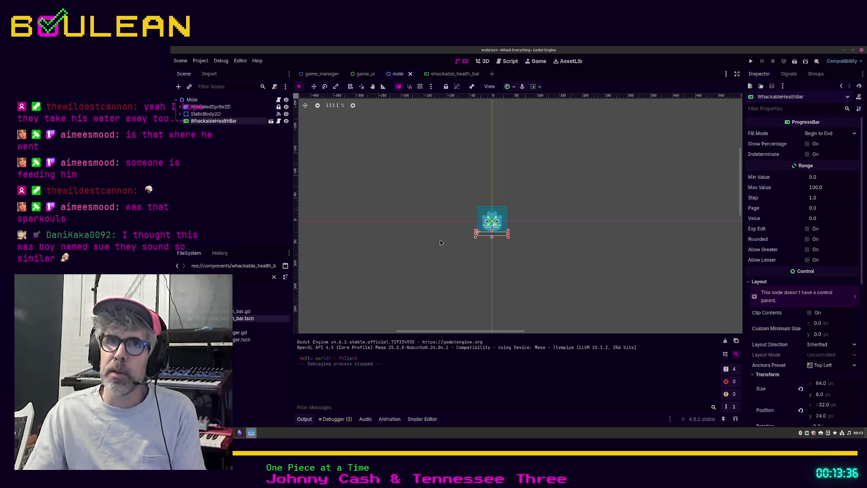
{"action": "scroll", "coordinate": [465, 242], "scroll_direction": "up", "scroll_amount": 4}
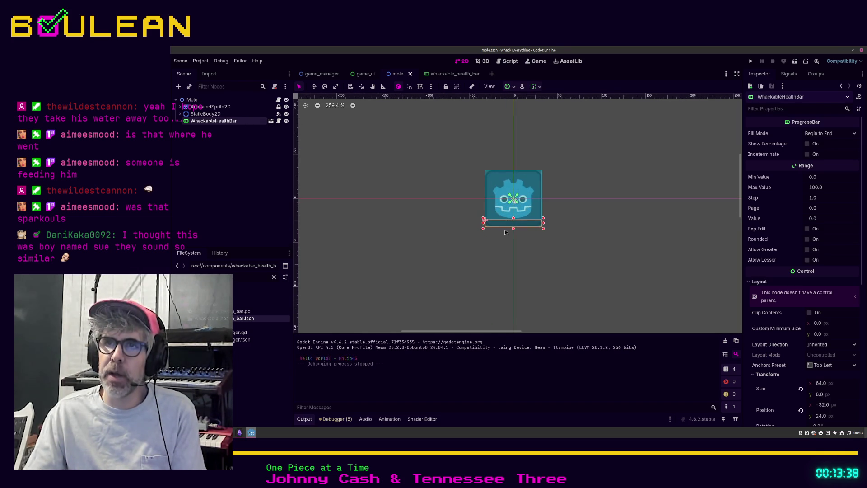
{"action": "scroll", "coordinate": [515, 226], "scroll_direction": "up", "scroll_amount": 1}
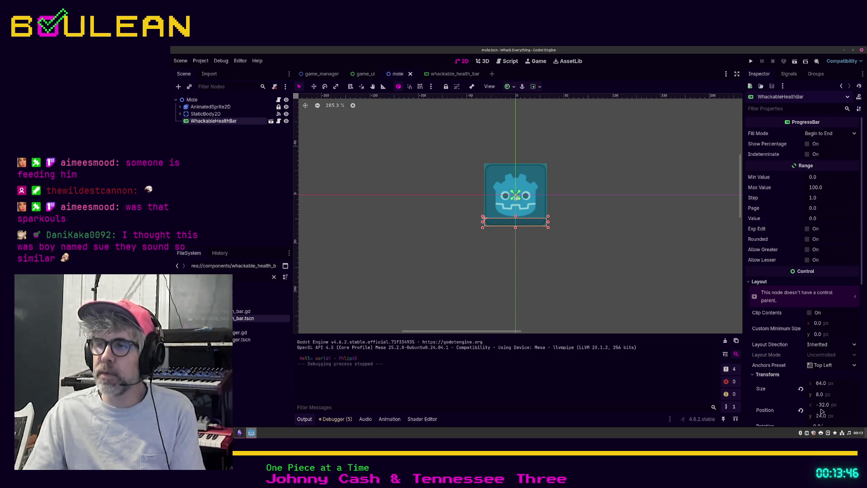
{"action": "scroll", "coordinate": [823, 408], "scroll_direction": "down", "scroll_amount": 2}
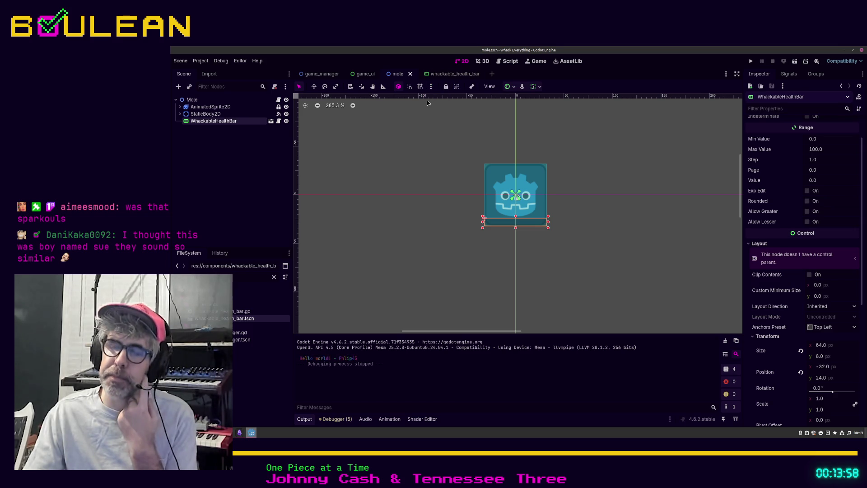
{"action": "left_click", "coordinate": [445, 74]}
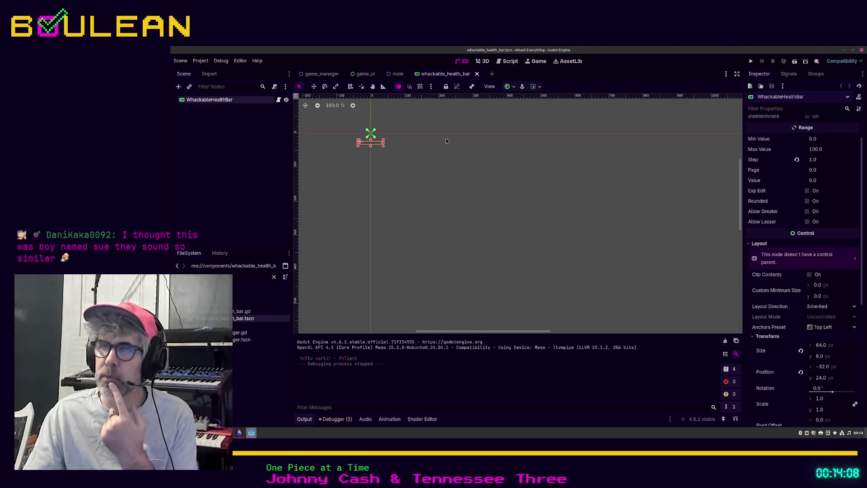
{"action": "left_click", "coordinate": [394, 76]}
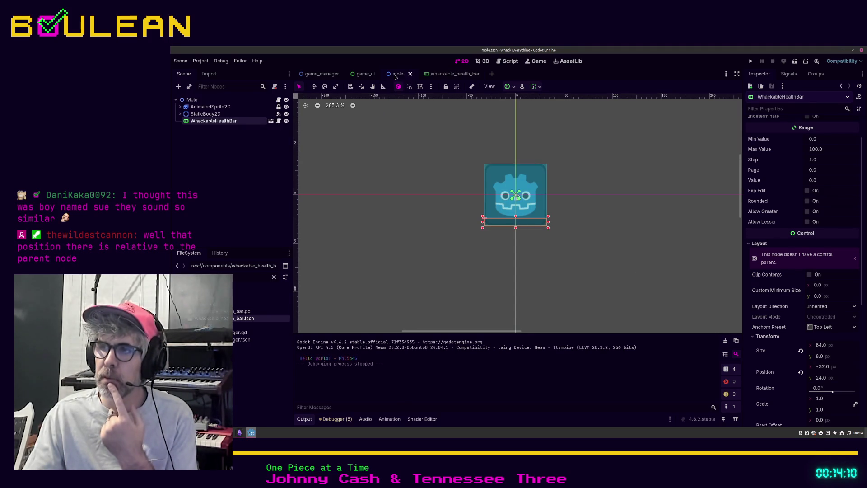
{"action": "left_click", "coordinate": [221, 114]}
{"action": "left_click", "coordinate": [221, 121]}
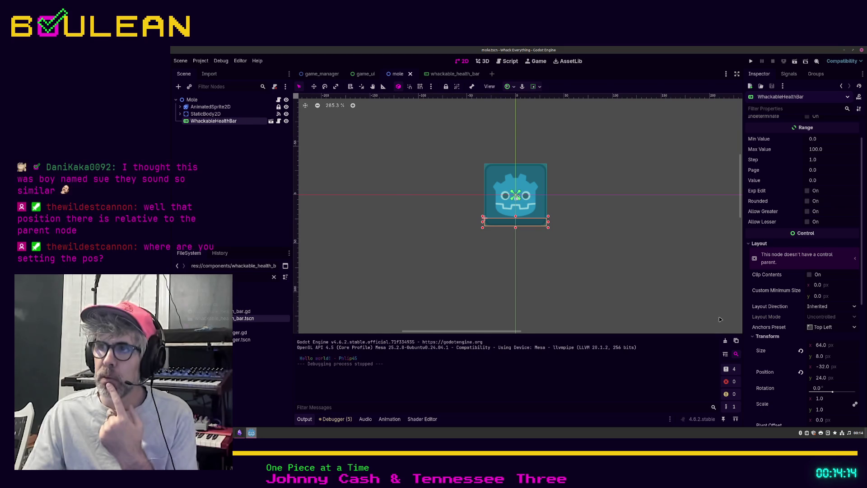
{"action": "left_click", "coordinate": [436, 75]}
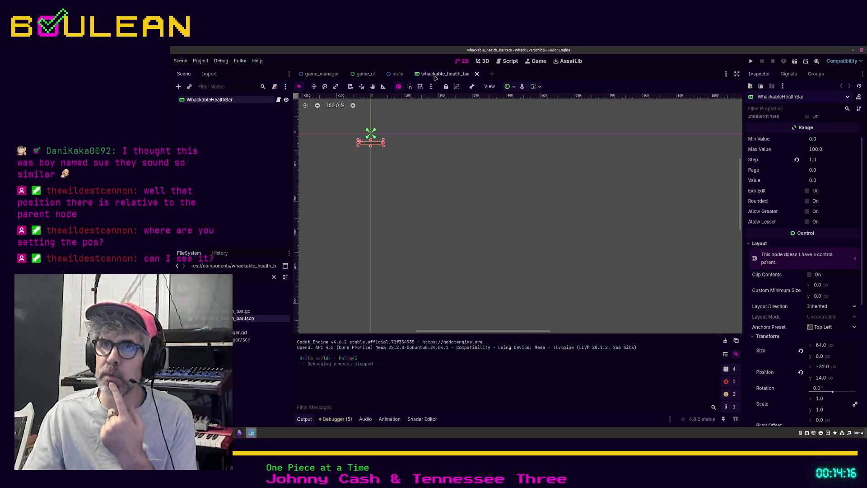
{"action": "left_click", "coordinate": [231, 107]}
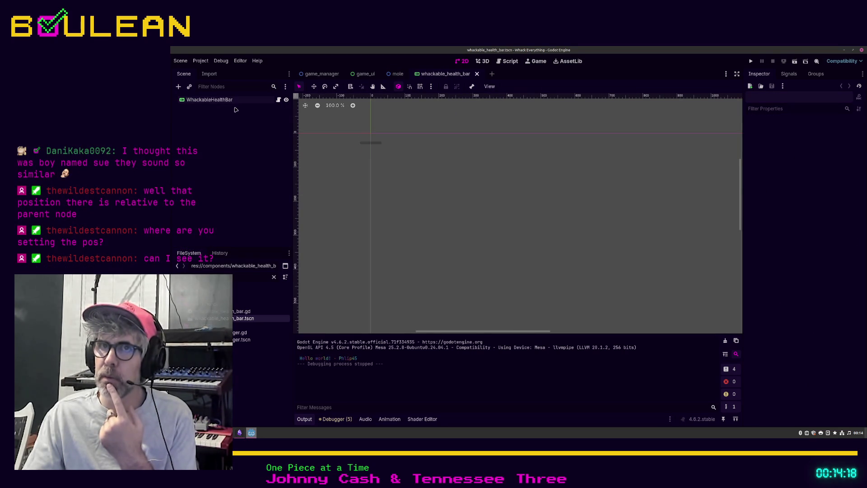
{"action": "left_click", "coordinate": [218, 103]}
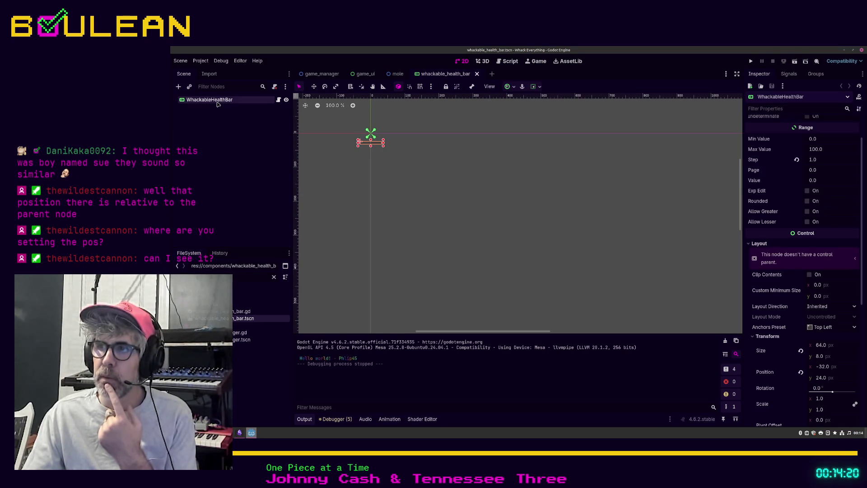
{"action": "left_click", "coordinate": [391, 76]}
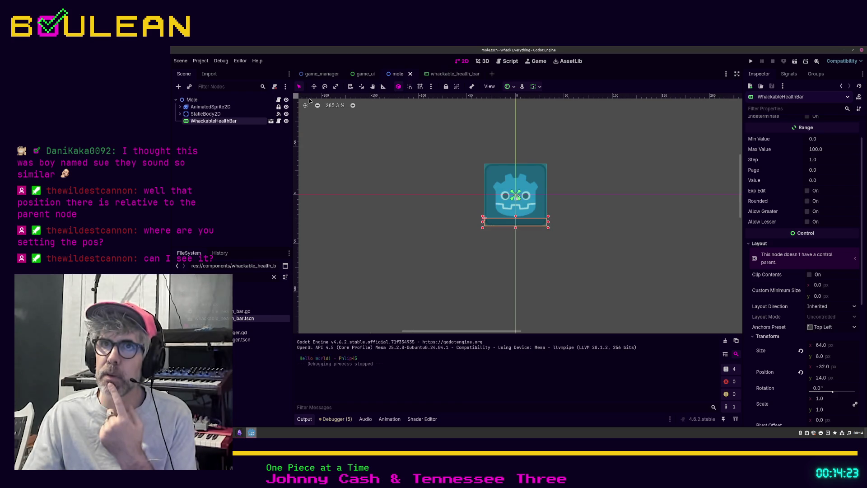
{"action": "left_click", "coordinate": [228, 122]}
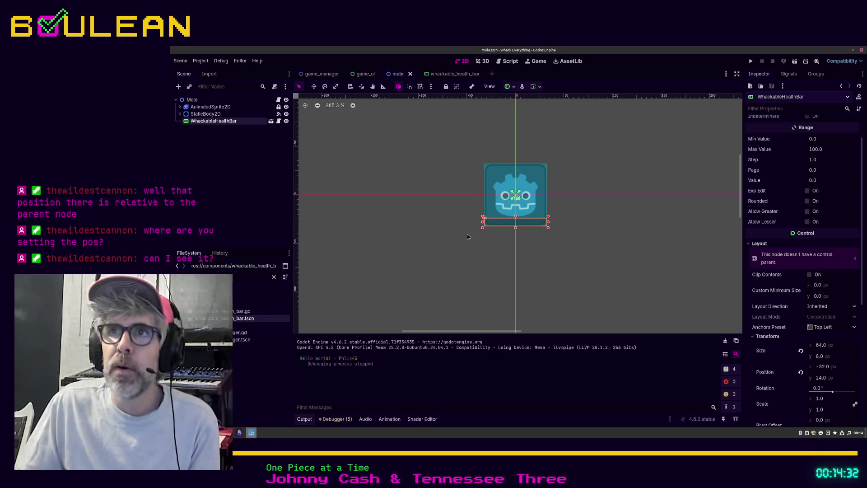
Step: Open whackable_health_bar.gd and review its setup_health_bar and update_health_bar functions
{"action": "left_click", "coordinate": [454, 75]}
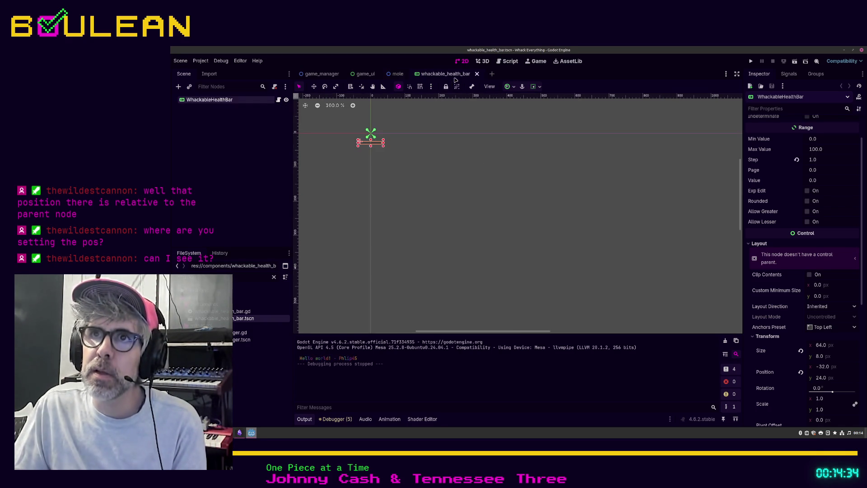
{"action": "left_click", "coordinate": [278, 101]}
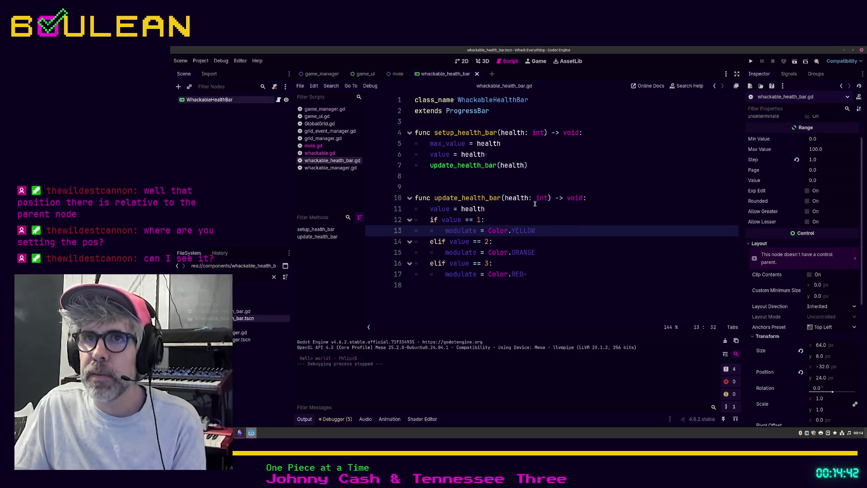
{"action": "left_click", "coordinate": [526, 215]}
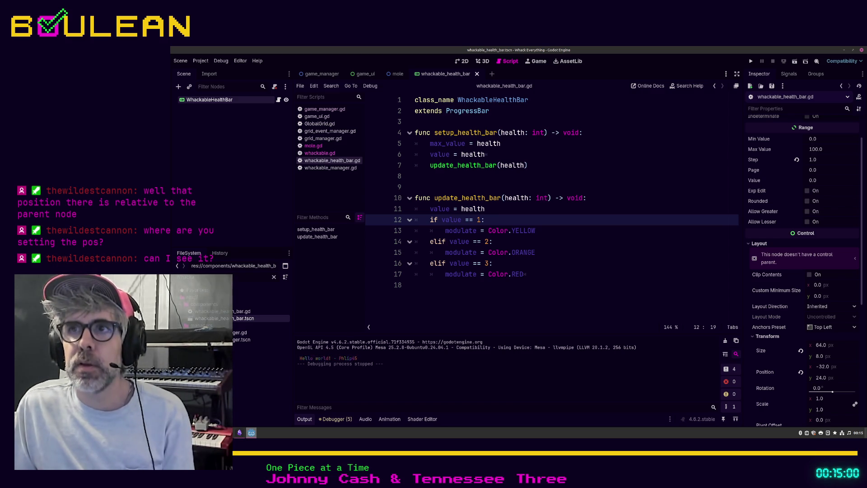
{"action": "left_click", "coordinate": [556, 158]}
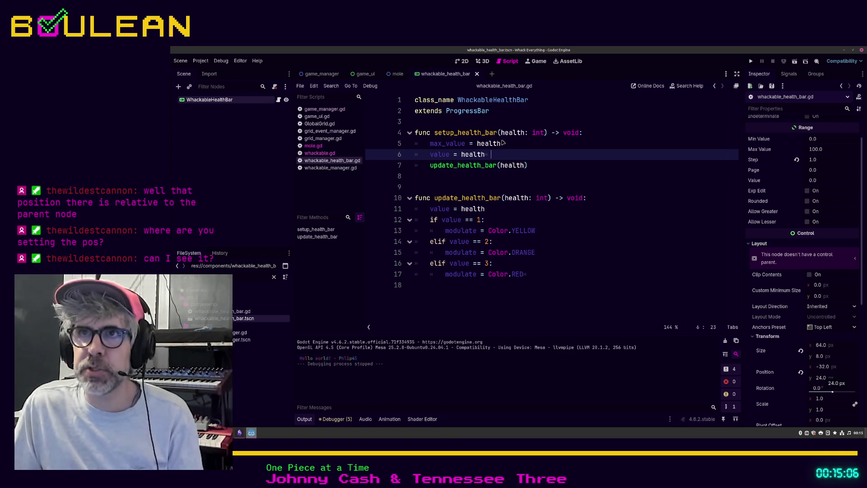
Step: In the 2D view, inspect the mole scene's Mole root, then return to whackable_health_bar
{"action": "left_click", "coordinate": [465, 63]}
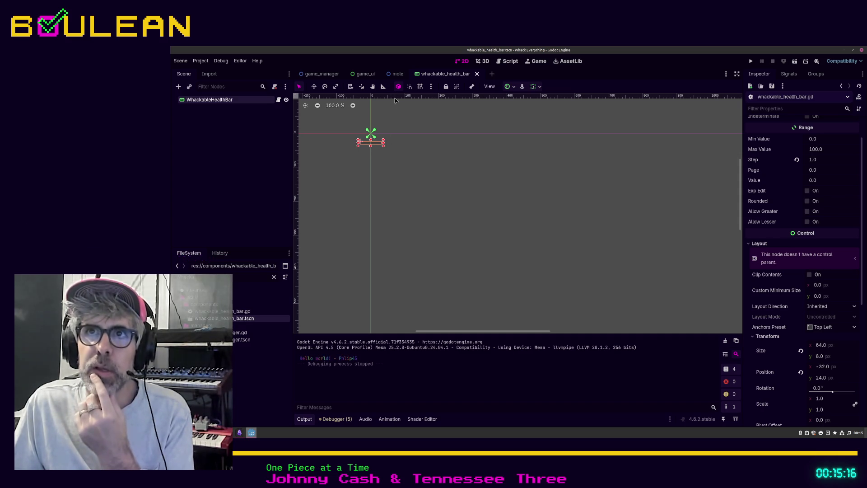
{"action": "left_click", "coordinate": [394, 75]}
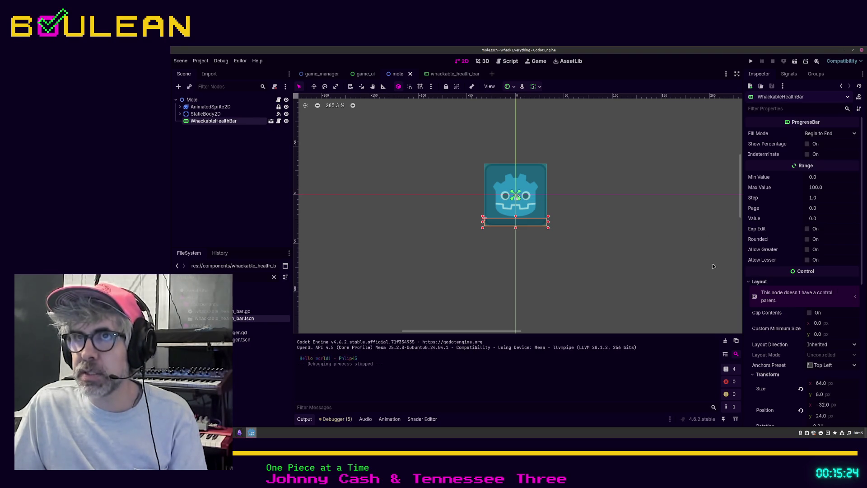
{"action": "scroll", "coordinate": [809, 375], "scroll_direction": "down", "scroll_amount": 2}
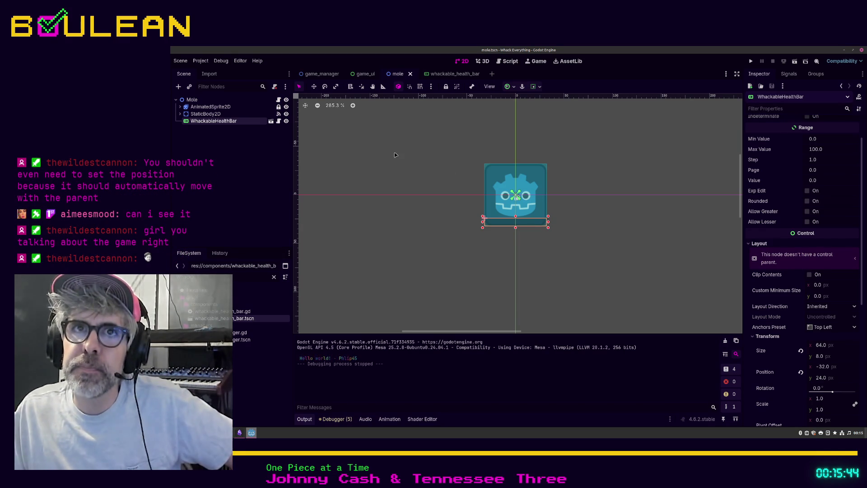
{"action": "left_click", "coordinate": [201, 101]}
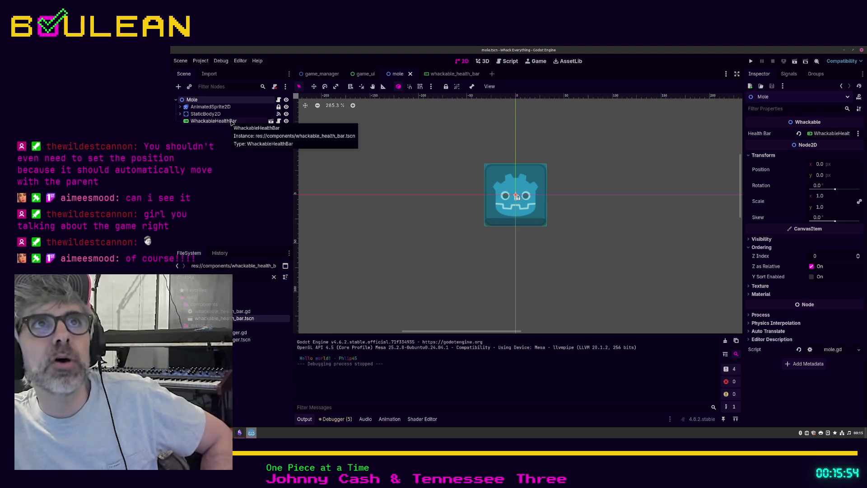
{"action": "left_click", "coordinate": [436, 75]}
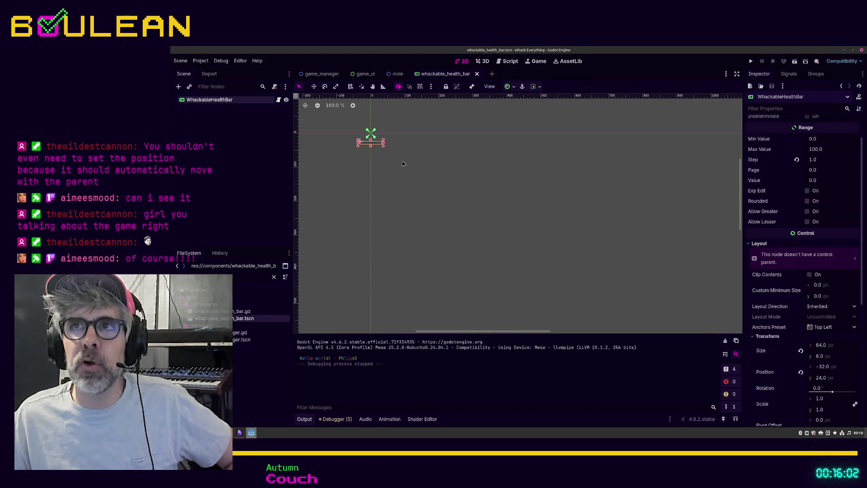
Step: Run the game, whack seven moles to reach a score of 7, then close it
{"action": "left_click", "coordinate": [459, 211]}
{"action": "key", "text": "F5"}
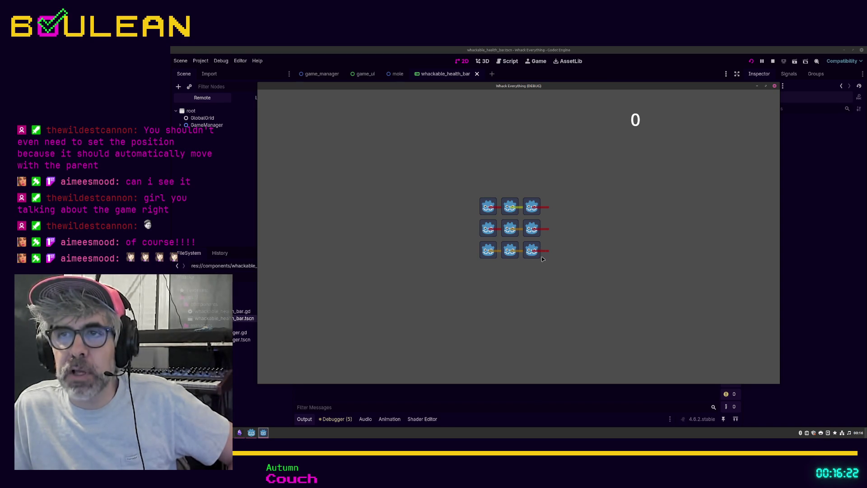
{"action": "left_click", "coordinate": [531, 252]}
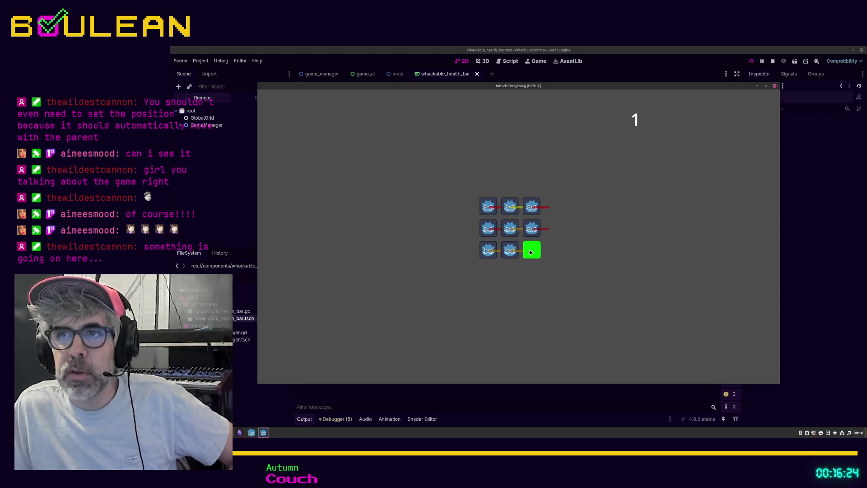
{"action": "left_click", "coordinate": [514, 254]}
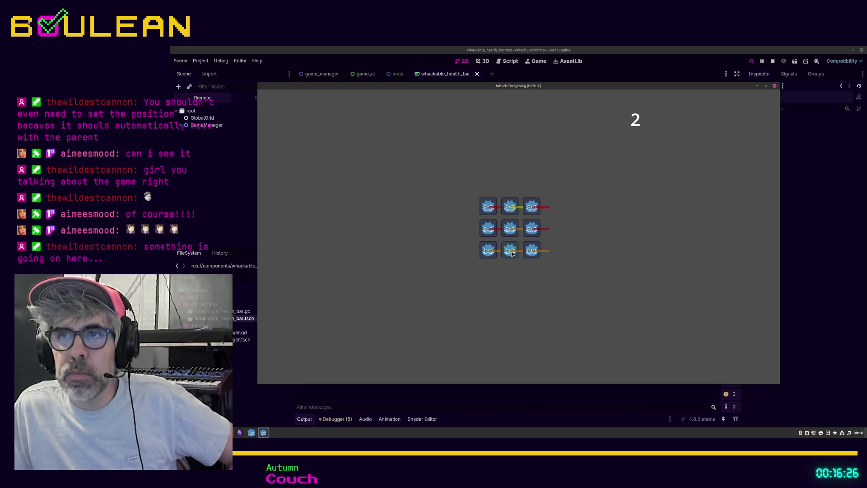
{"action": "left_click", "coordinate": [510, 230]}
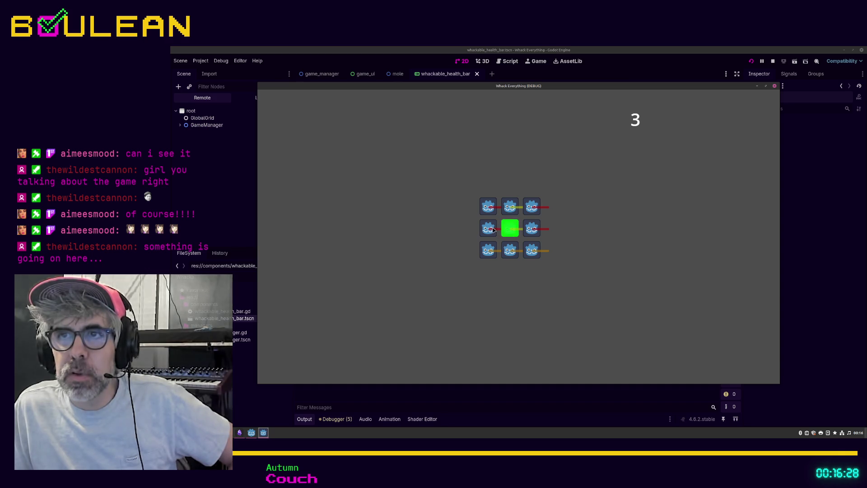
{"action": "left_click", "coordinate": [488, 229]}
{"action": "left_click", "coordinate": [533, 230]}
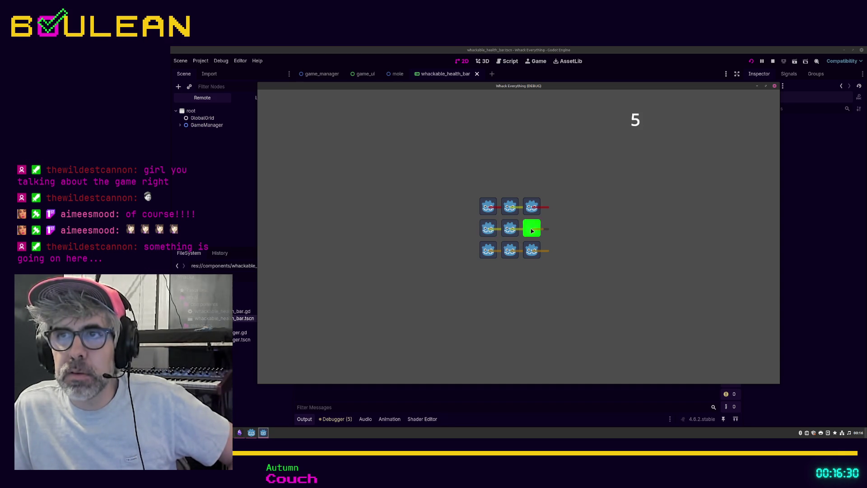
{"action": "left_click", "coordinate": [534, 212]}
{"action": "left_click", "coordinate": [511, 208]}
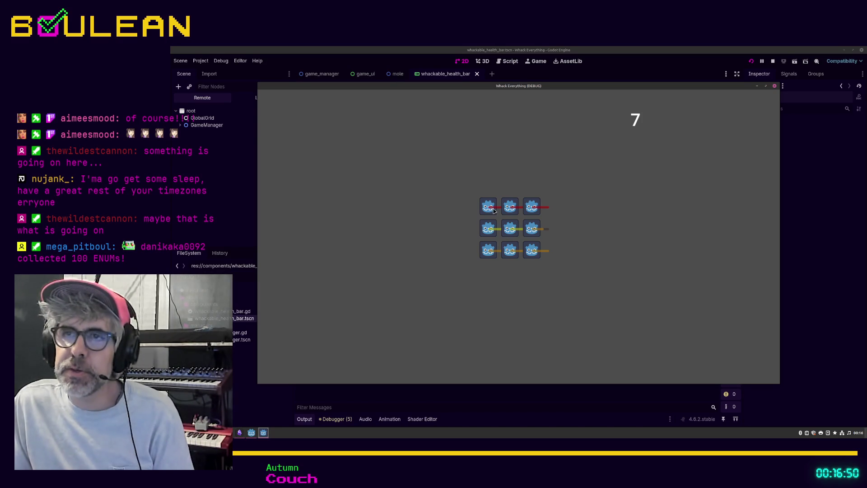
{"action": "left_click", "coordinate": [775, 86]}
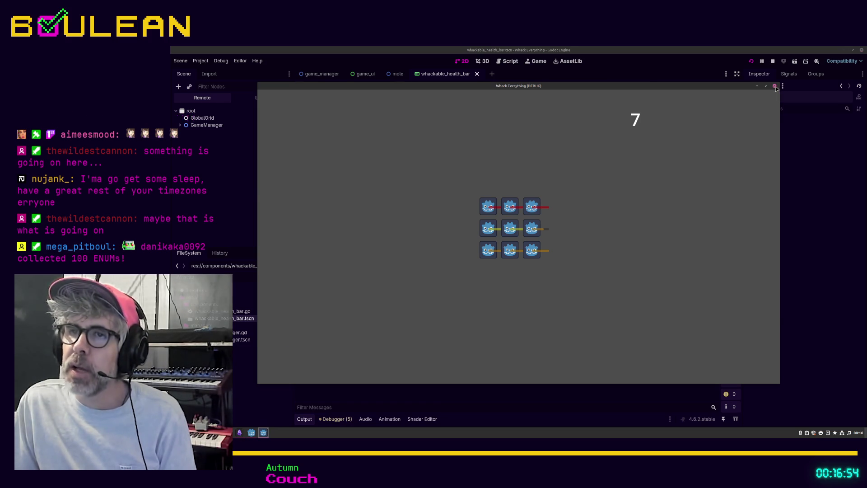
{"action": "scroll", "coordinate": [356, 140], "scroll_direction": "up", "scroll_amount": 4}
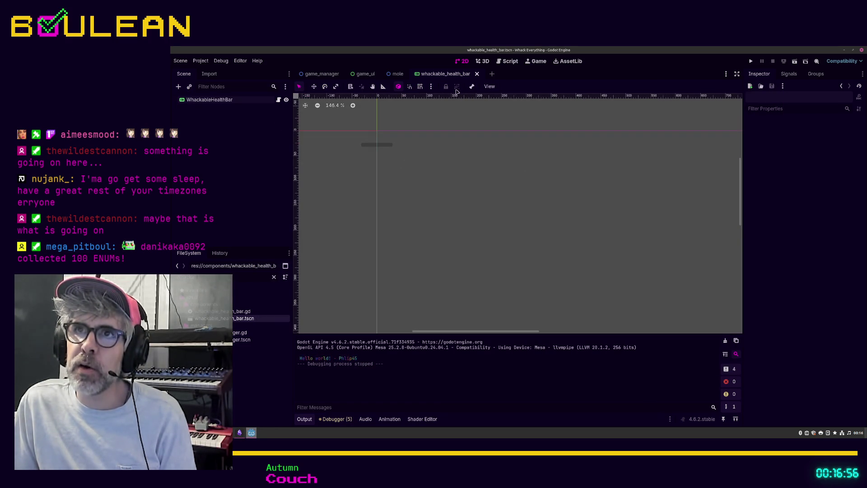
Step: Open the Mole's script mole.gd and search it for health_bar occurrences
{"action": "left_click", "coordinate": [396, 75]}
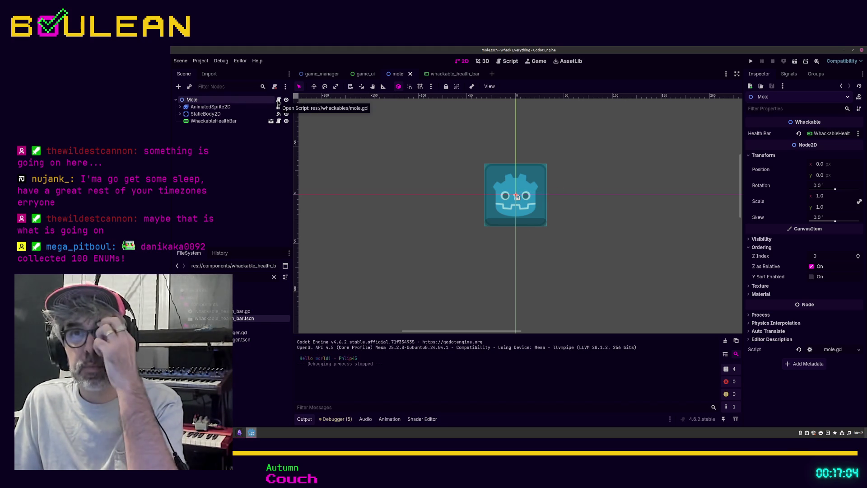
{"action": "left_click", "coordinate": [278, 103]}
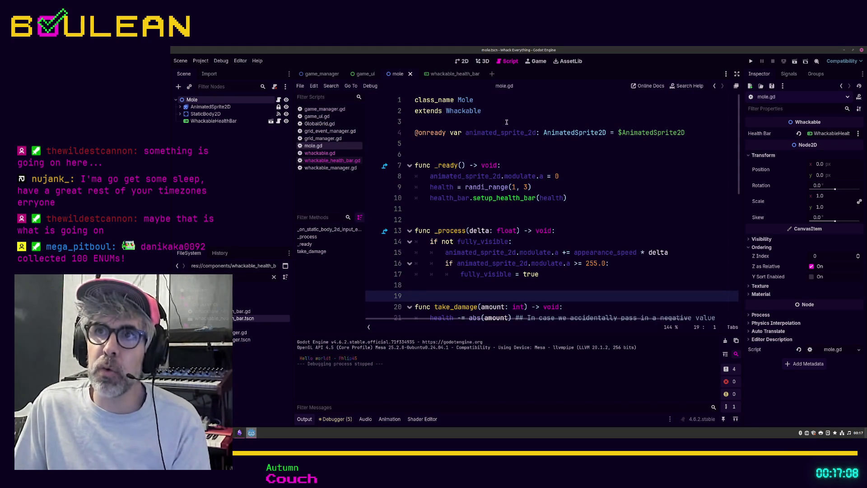
{"action": "left_click", "coordinate": [507, 122]}
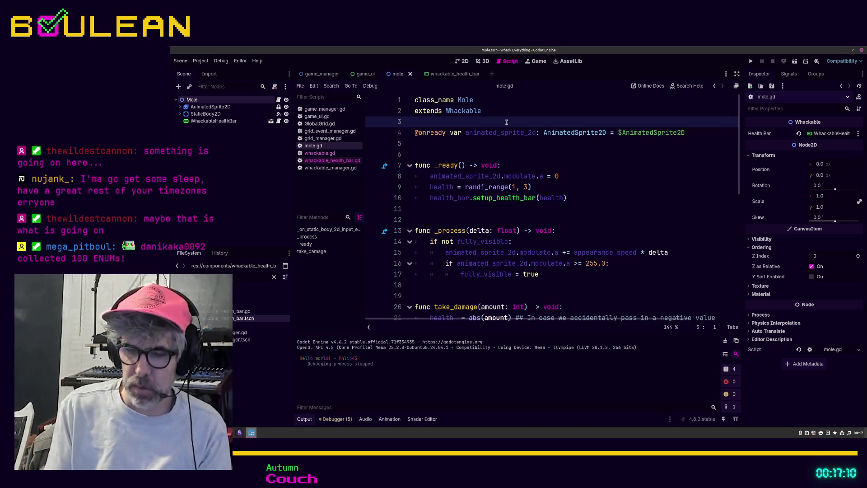
{"action": "key", "text": "ctrl+f"}
{"action": "type", "text": "health_"}
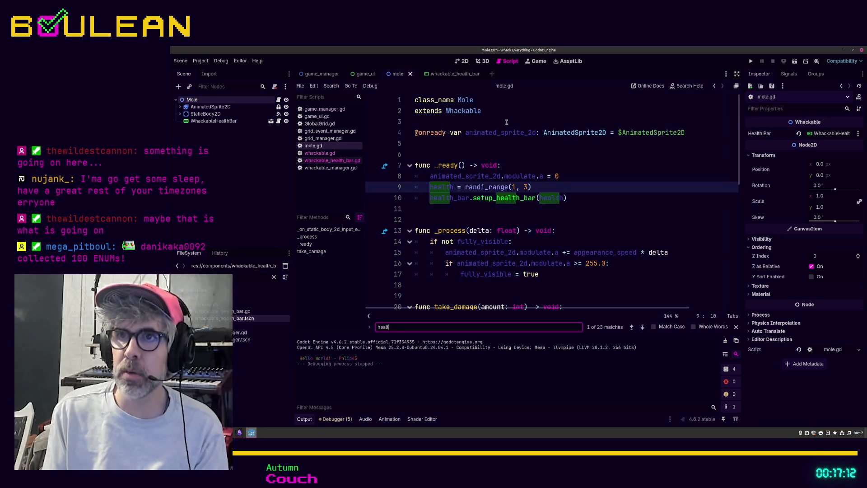
{"action": "type", "text": "ba"}
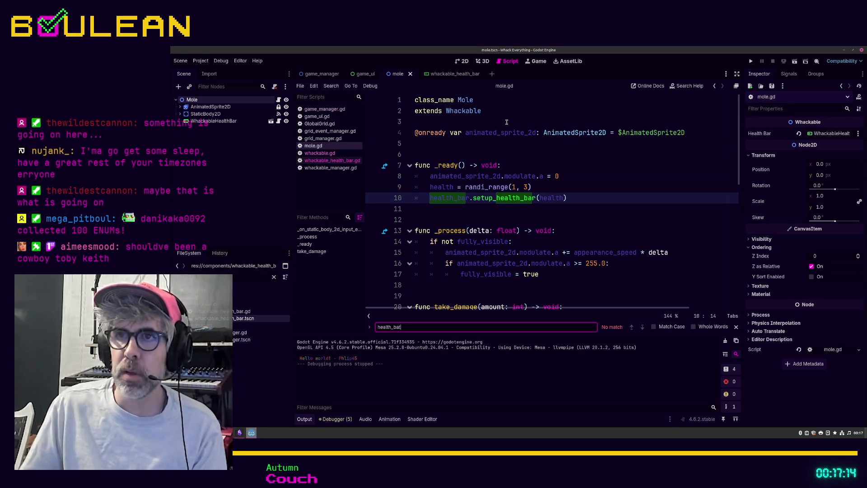
{"action": "type", "text": "r"}
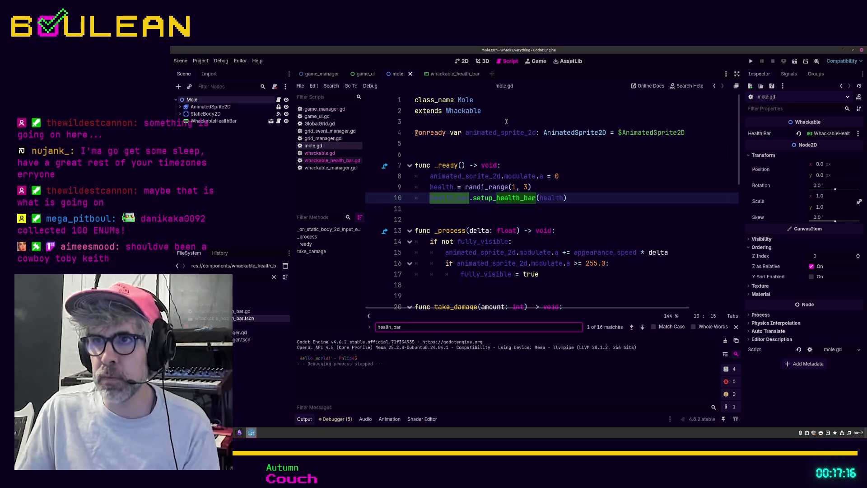
{"action": "key", "text": "Return"}
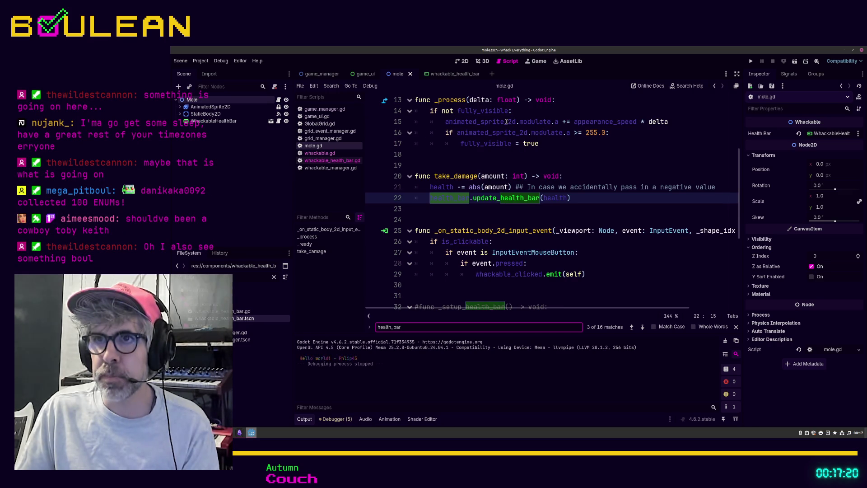
{"action": "key", "text": "Return"}
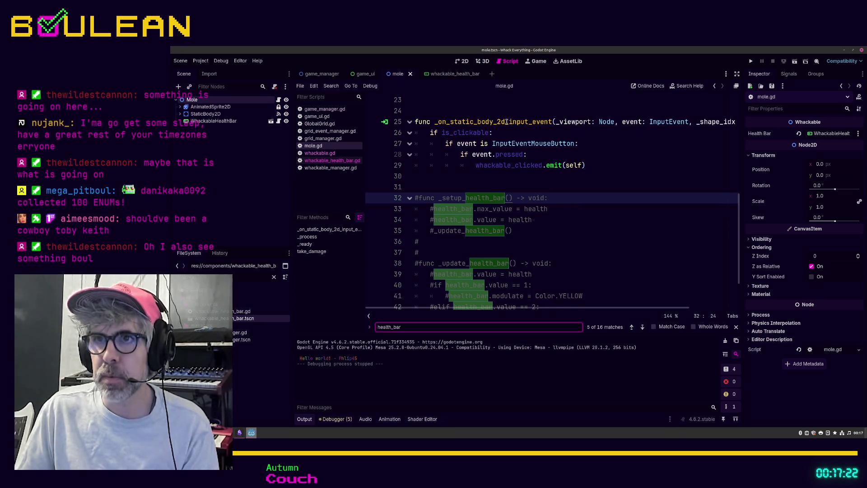
{"action": "key", "text": "Return"}
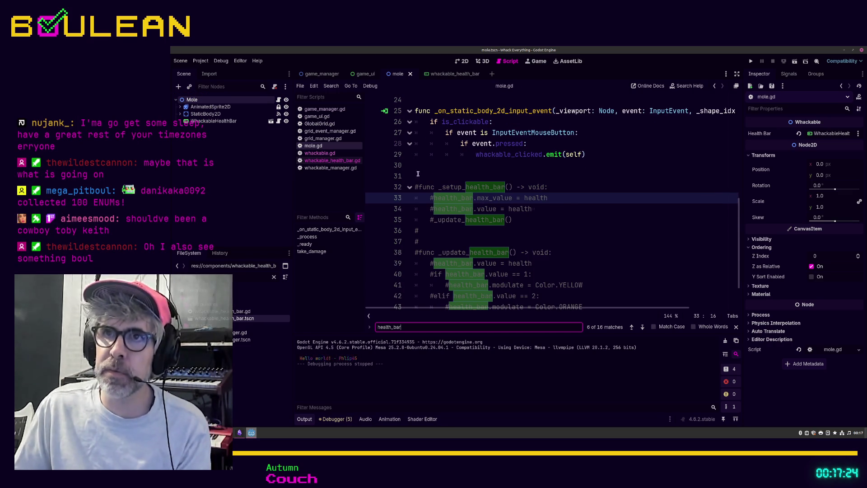
Step: Delete the commented-out health bar functions, save mole.gd, and open health_bar's declaration in whackable.gd
{"action": "left_click", "coordinate": [422, 175]}
{"action": "scroll", "coordinate": [556, 224], "scroll_direction": "down", "scroll_amount": 2}
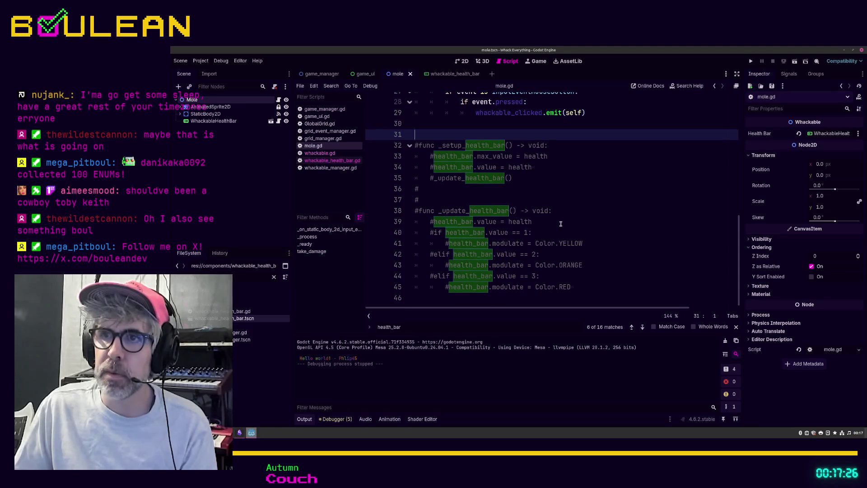
{"action": "left_click", "coordinate": [585, 283], "text": "shift"}
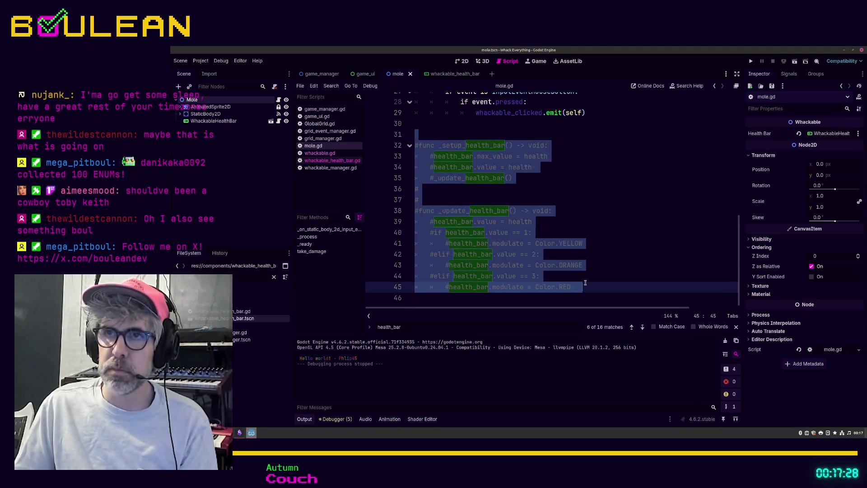
{"action": "key", "text": "BackSpace"}
{"action": "key", "text": "BackSpace"}
{"action": "key", "text": "BackSpace"}
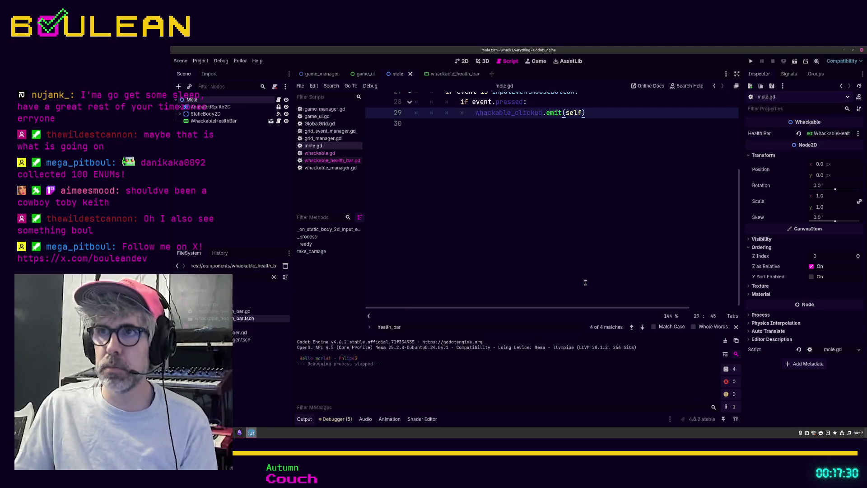
{"action": "key", "text": "Delete"}
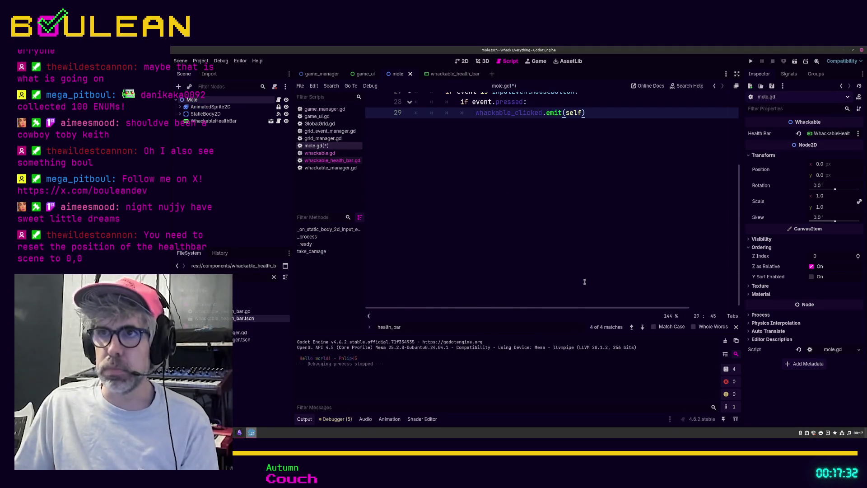
{"action": "scroll", "coordinate": [584, 282], "scroll_direction": "up", "scroll_amount": 8}
{"action": "left_click", "coordinate": [591, 181]}
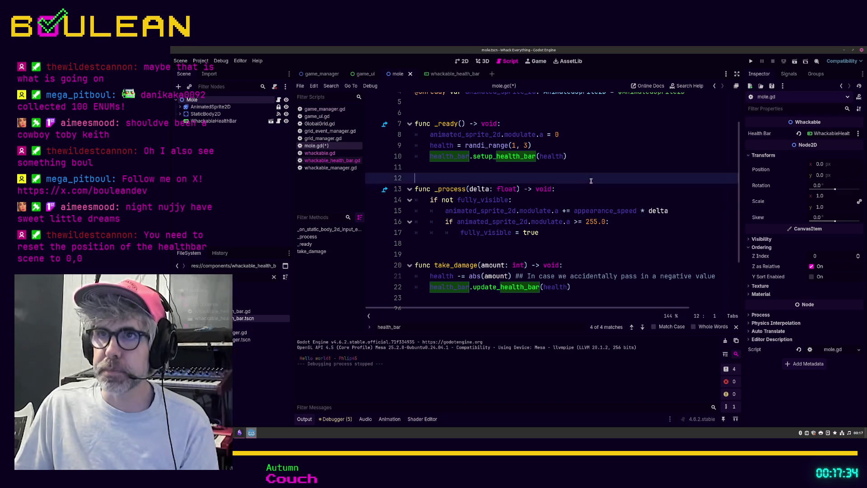
{"action": "key", "text": "ctrl+s"}
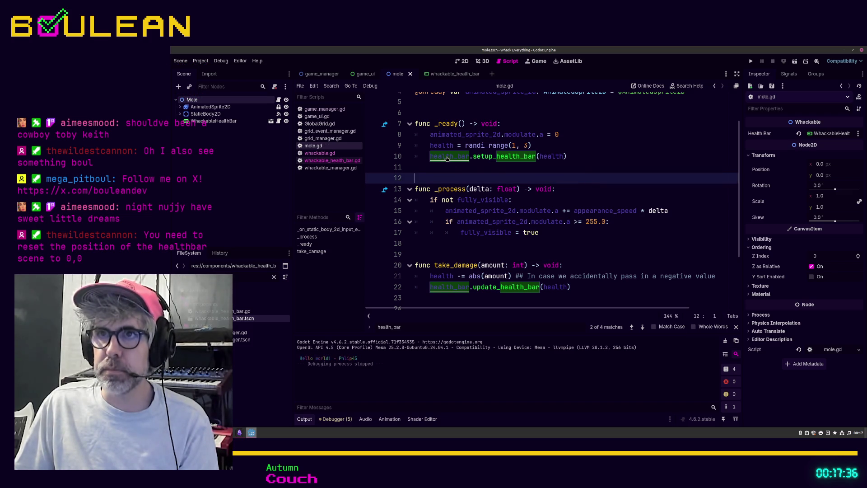
{"action": "left_click", "coordinate": [447, 157], "text": "ctrl"}
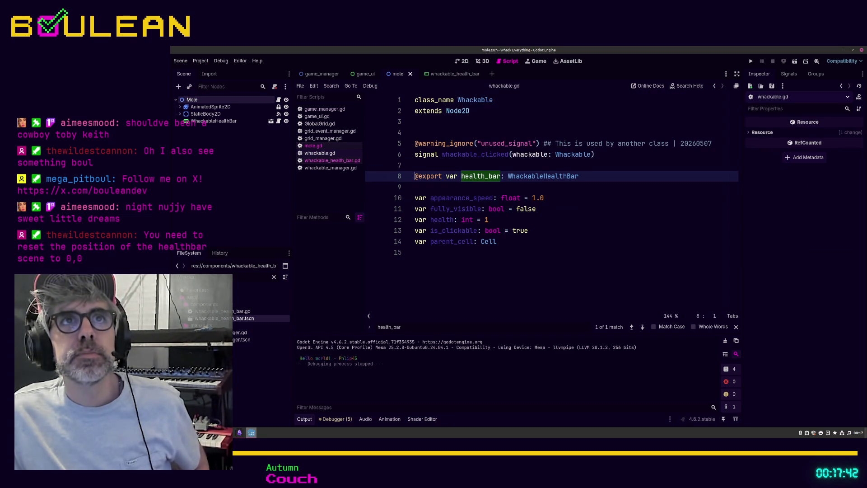
Step: Revert the health bar scene's position to 0, 0 and save it
{"action": "left_click", "coordinate": [438, 75]}
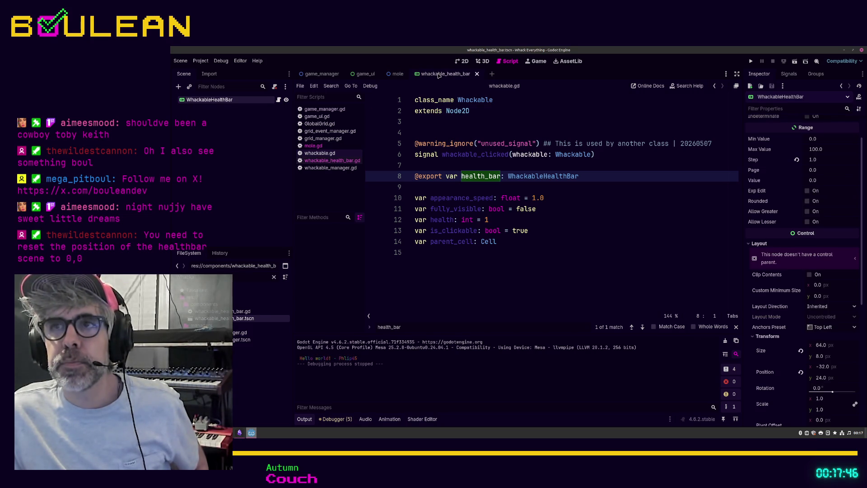
{"action": "left_click", "coordinate": [801, 370]}
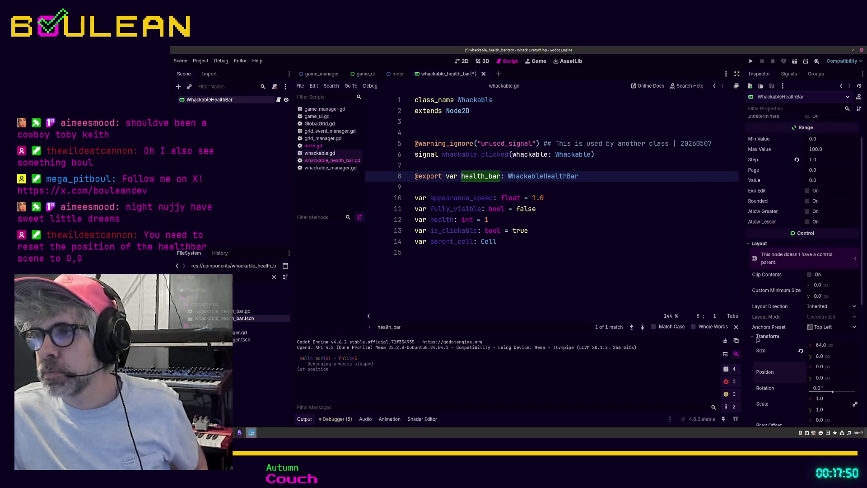
{"action": "left_click", "coordinate": [600, 252]}
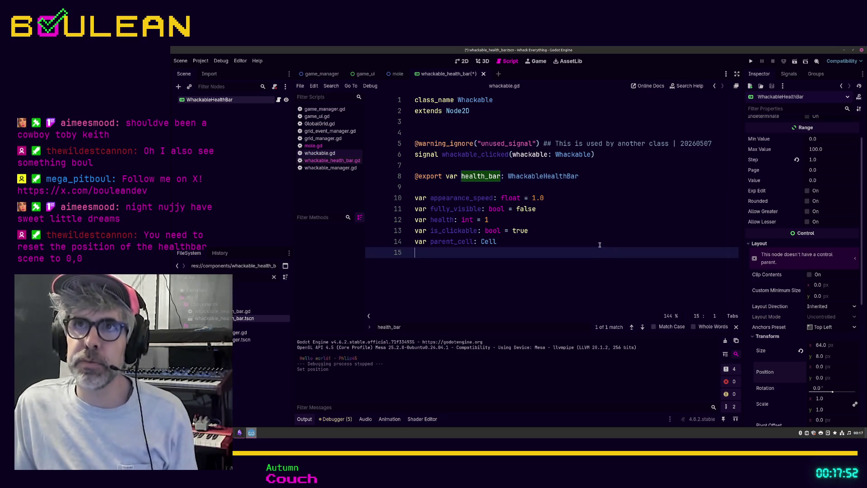
{"action": "key", "text": "ctrl+s"}
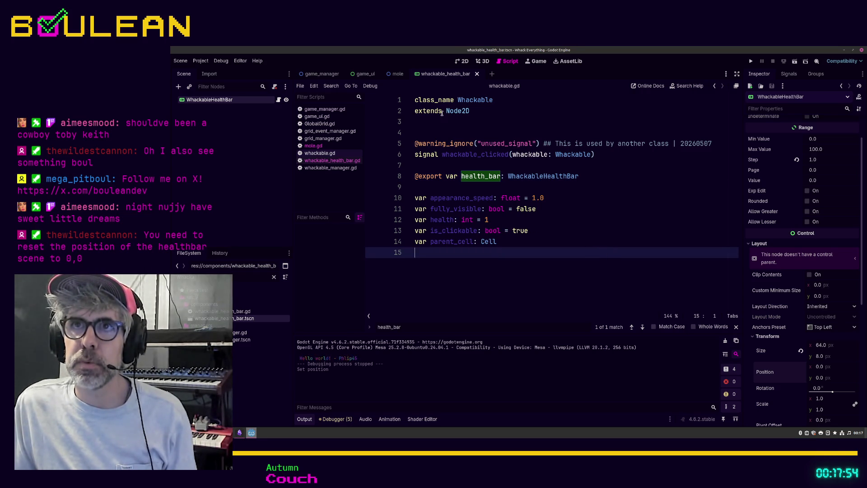
Step: Select the mole's WhackableHealthBar instance and run the game with F5
{"action": "left_click", "coordinate": [398, 75]}
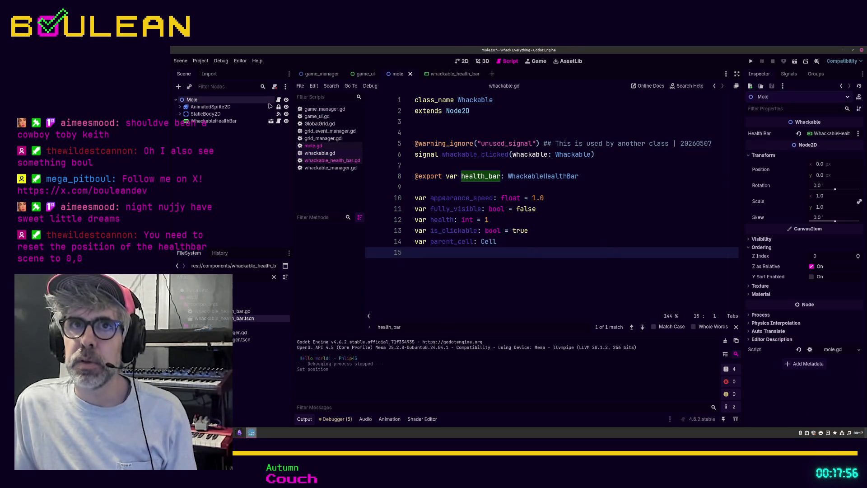
{"action": "left_click", "coordinate": [217, 127]}
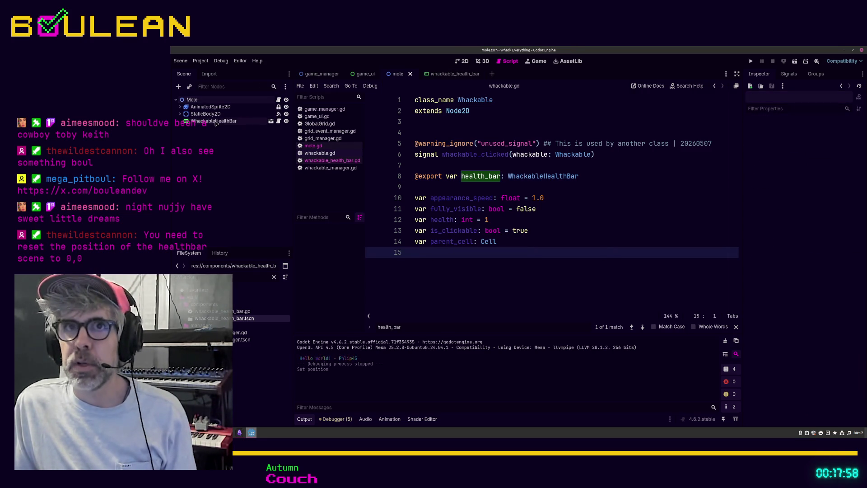
{"action": "left_click", "coordinate": [214, 121]}
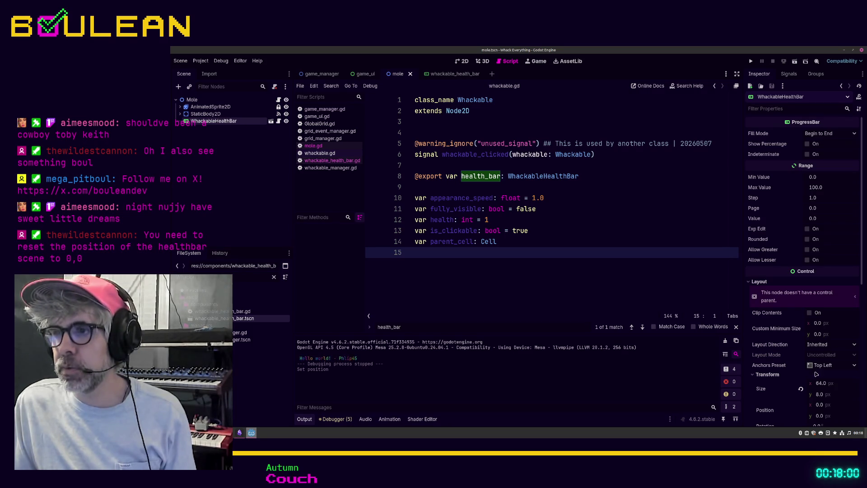
{"action": "scroll", "coordinate": [828, 404], "scroll_direction": "down", "scroll_amount": 2}
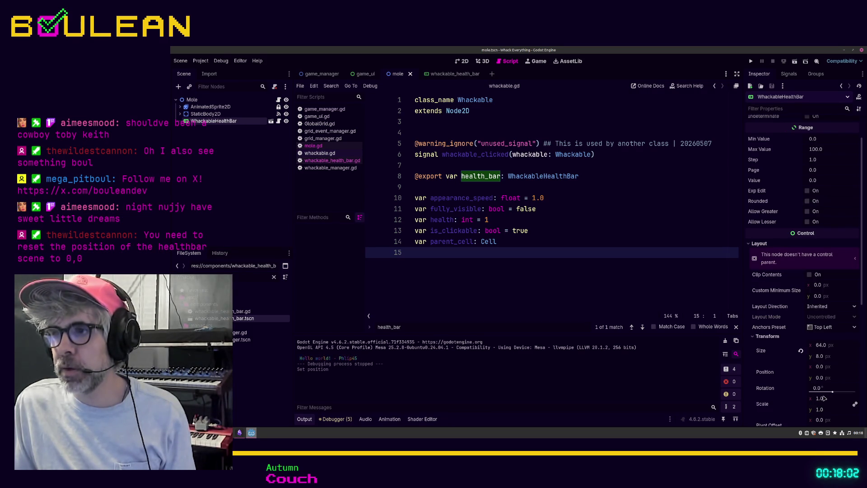
{"action": "left_click", "coordinate": [605, 241]}
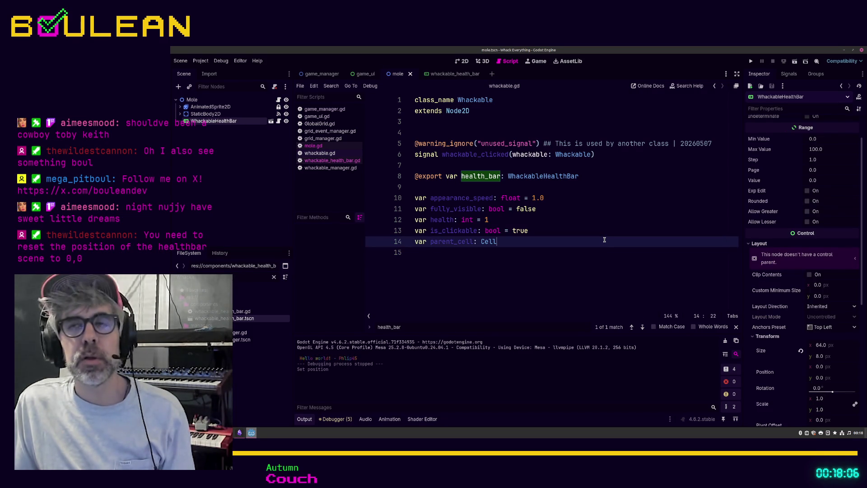
{"action": "key", "text": "F5"}
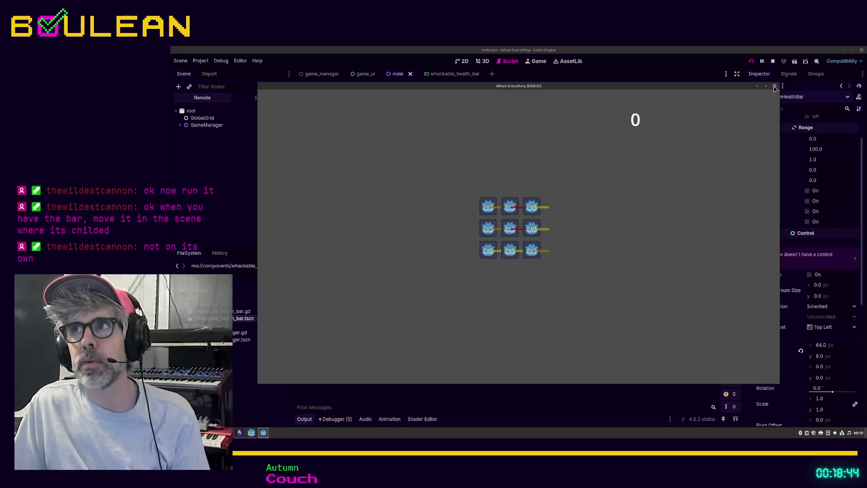
Step: Close the running game and select the mole's WhackableHealthBar in the 2D view
{"action": "left_click", "coordinate": [775, 87]}
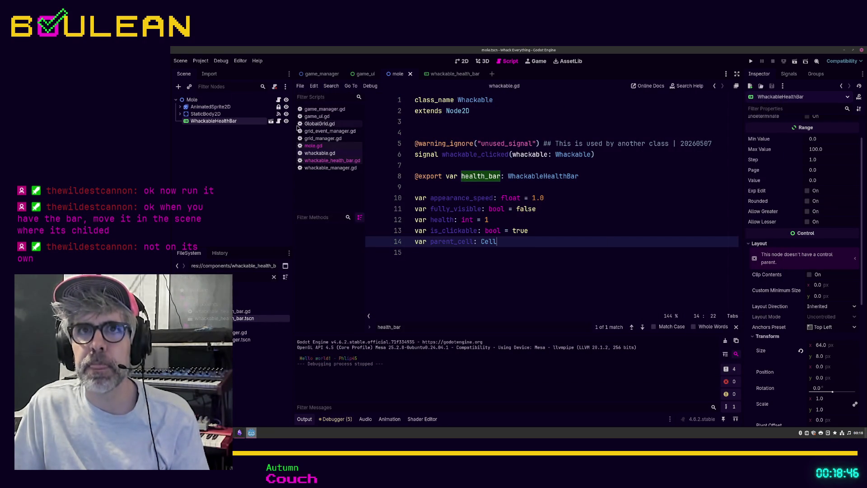
{"action": "left_click", "coordinate": [222, 114]}
{"action": "left_click", "coordinate": [213, 121]}
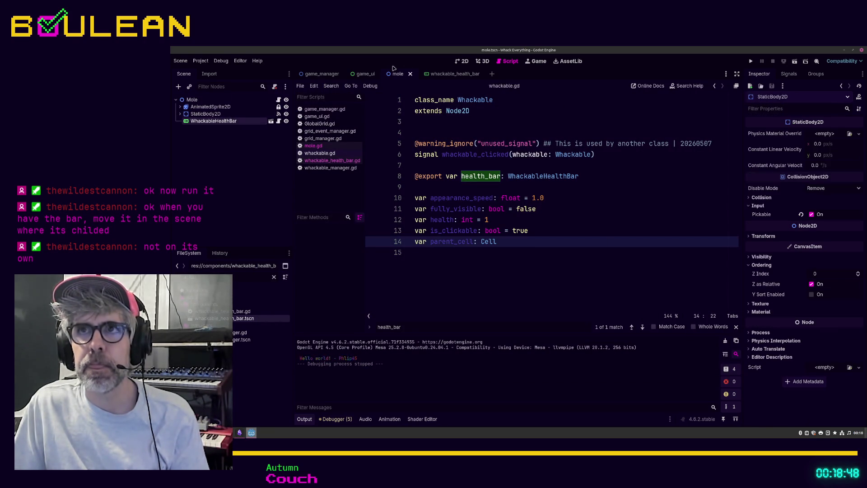
{"action": "left_click", "coordinate": [462, 63]}
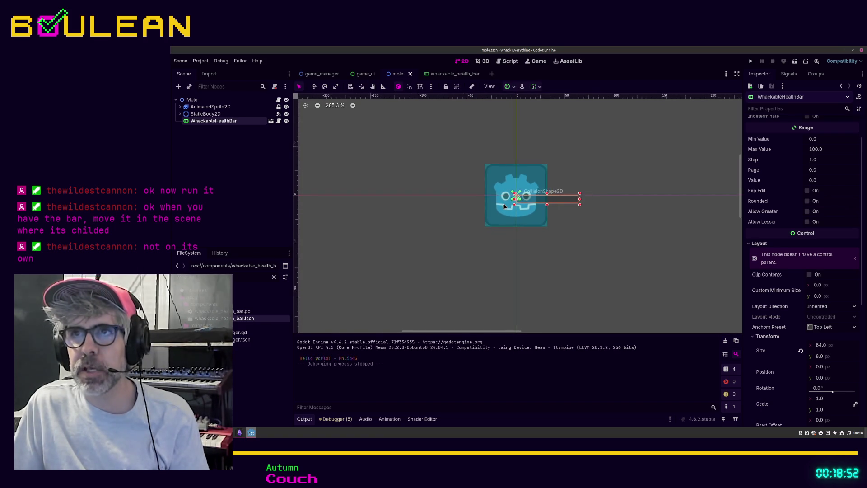
Step: Drag the health bar under the mole sprite to (-33, 24), save, and run the game
{"action": "scroll", "coordinate": [504, 207], "scroll_direction": "up", "scroll_amount": 4}
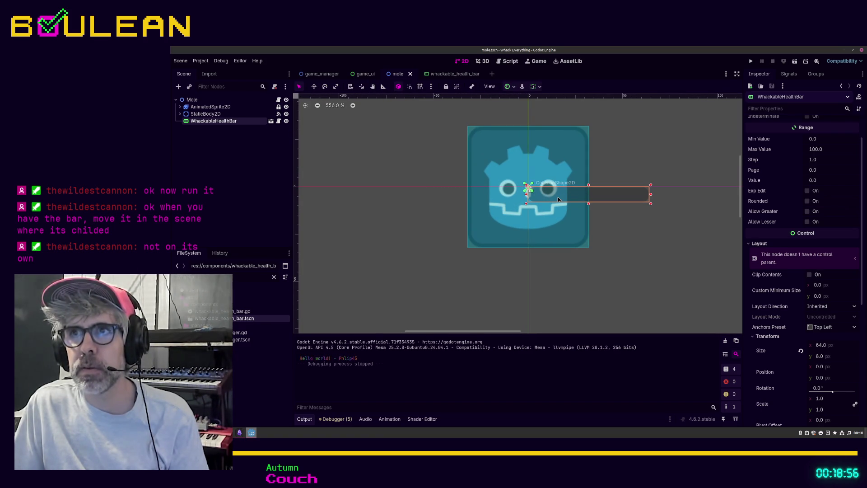
{"action": "mouse_move", "coordinate": [564, 208]}
{"action": "left_mouse_down"}
{"action": "mouse_move", "coordinate": [571, 244]}
{"action": "mouse_move", "coordinate": [497, 243]}
{"action": "left_mouse_up"}
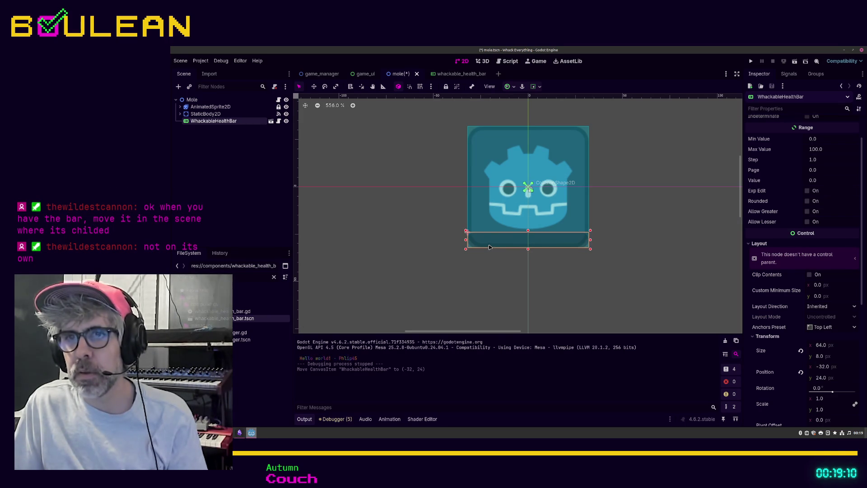
{"action": "left_click_drag", "start_coordinate": [494, 245], "coordinate": [486, 244]}
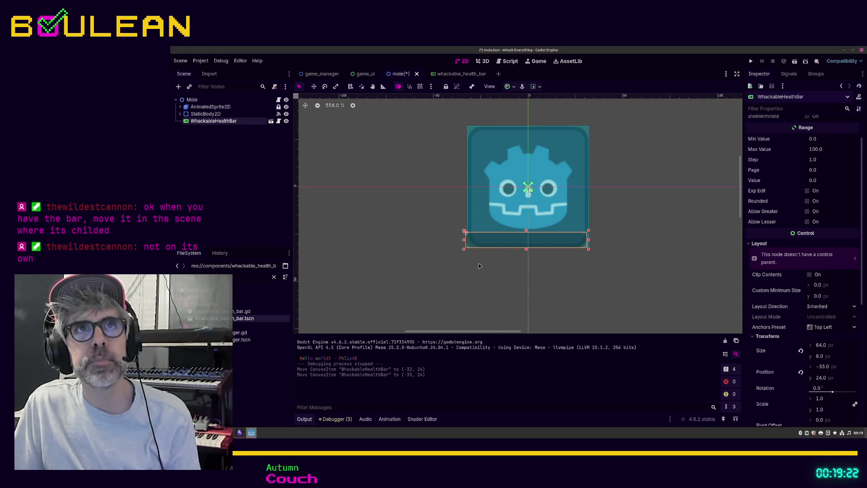
{"action": "key", "text": "ctrl+s"}
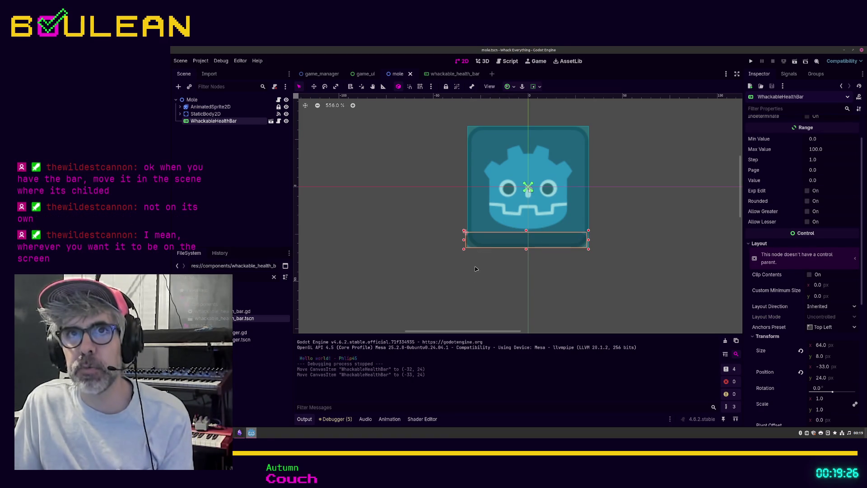
{"action": "key", "text": "F5"}
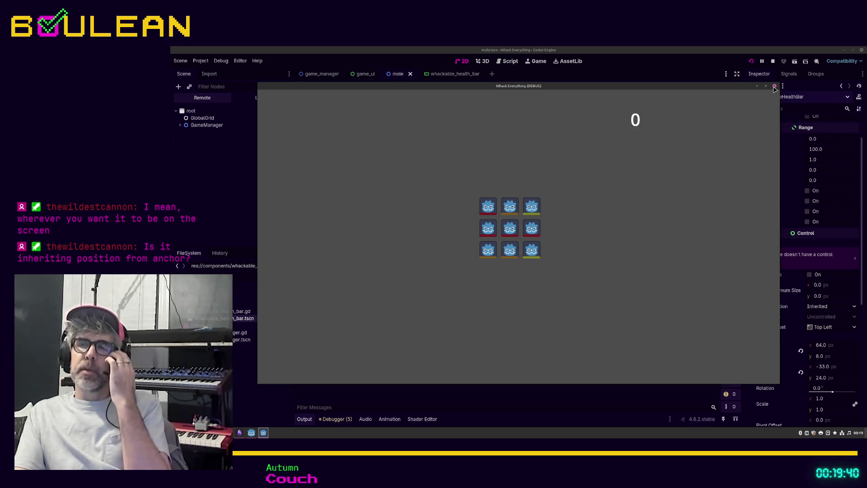
Step: Close the game, set the health bar's x position to -32, and save the mole scene
{"action": "left_click", "coordinate": [774, 86]}
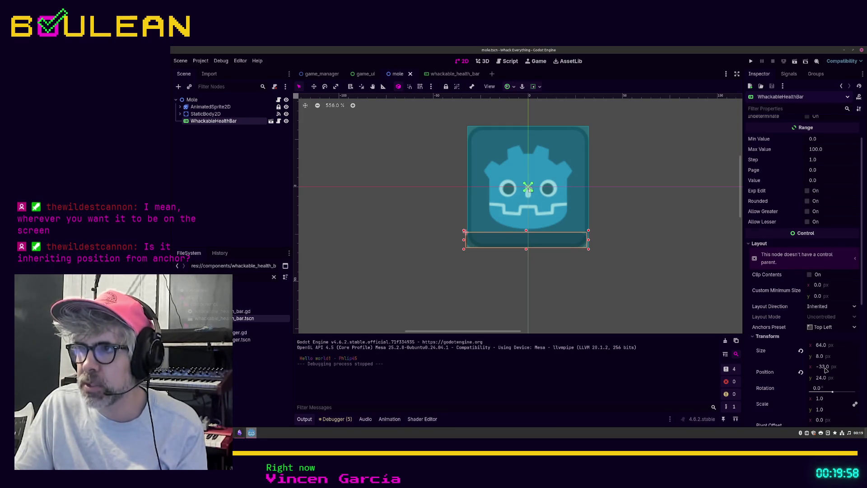
{"action": "left_click", "coordinate": [826, 370]}
{"action": "type", "text": "-3"}
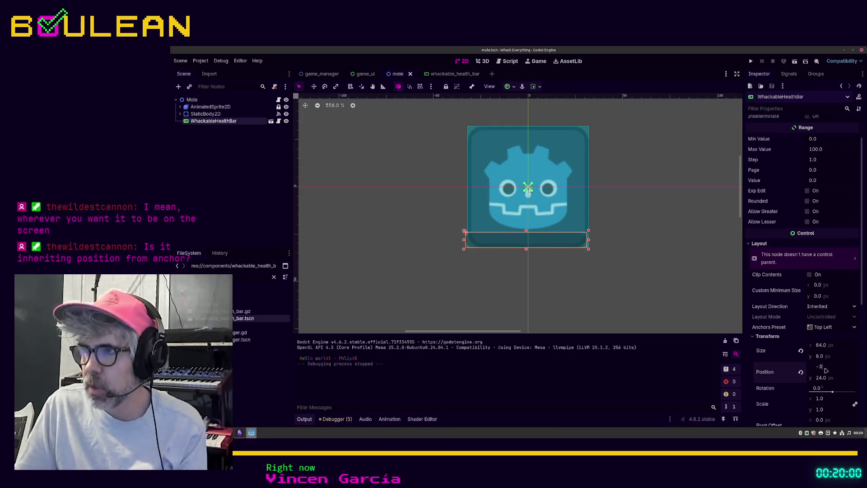
{"action": "type", "text": "2"}
{"action": "key", "text": "Return"}
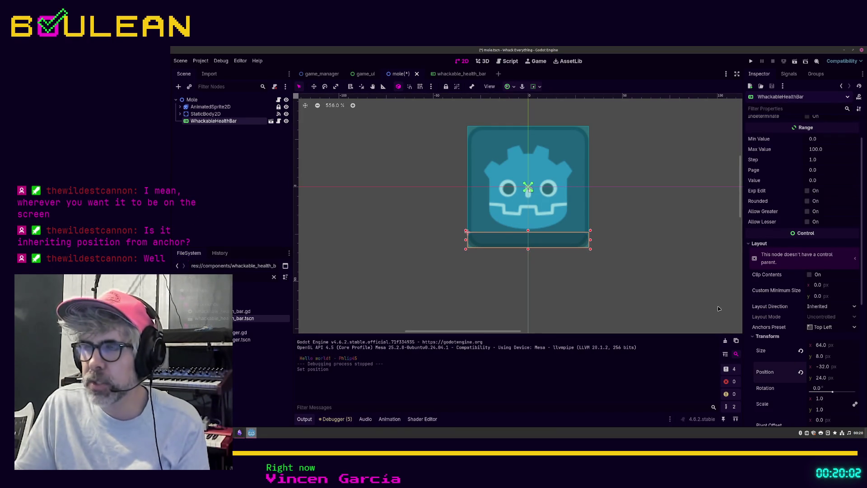
{"action": "left_click", "coordinate": [719, 309]}
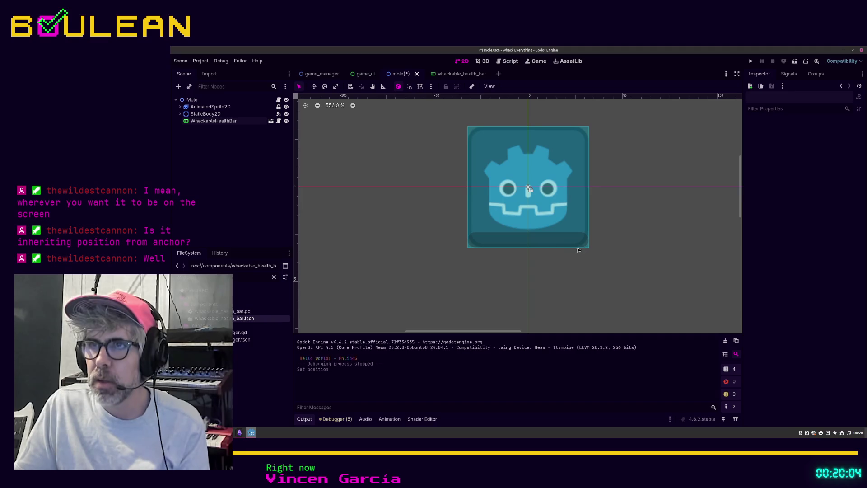
{"action": "left_click", "coordinate": [570, 245]}
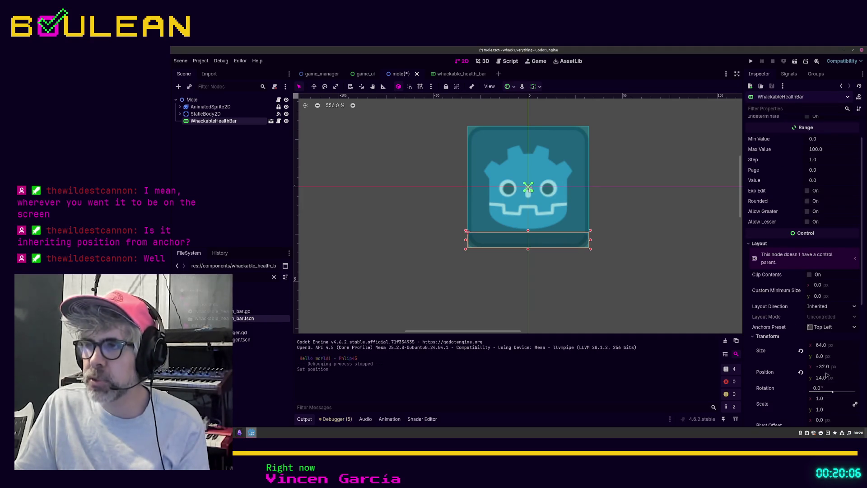
{"action": "left_click", "coordinate": [686, 296]}
{"action": "key", "text": "ctrl+s"}
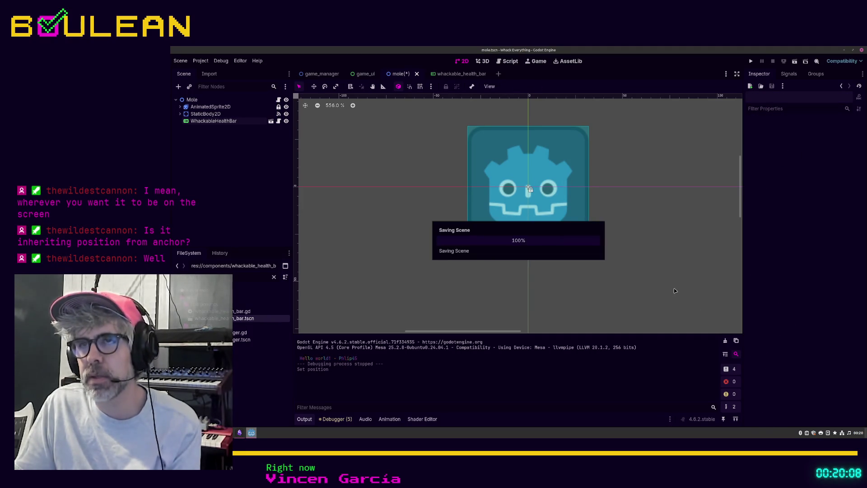
Step: Run the game again to check the health bars under all nine moles
{"action": "key", "text": "F5"}
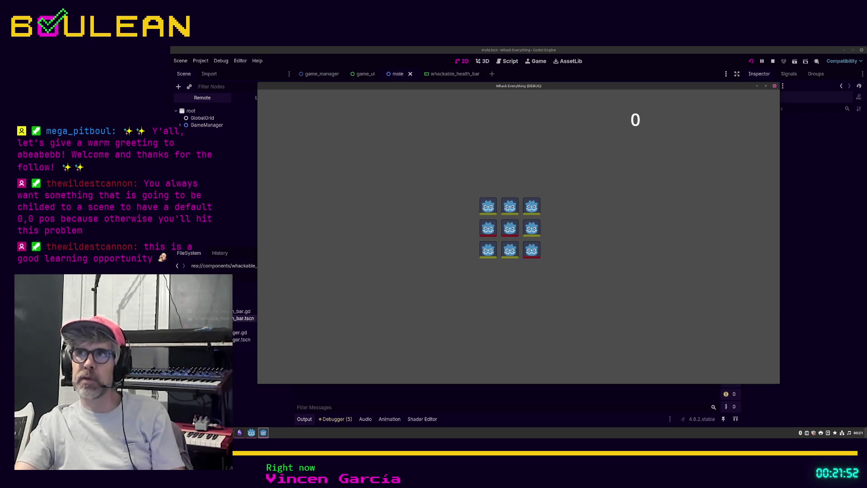
{"action": "left_click", "coordinate": [774, 86]}
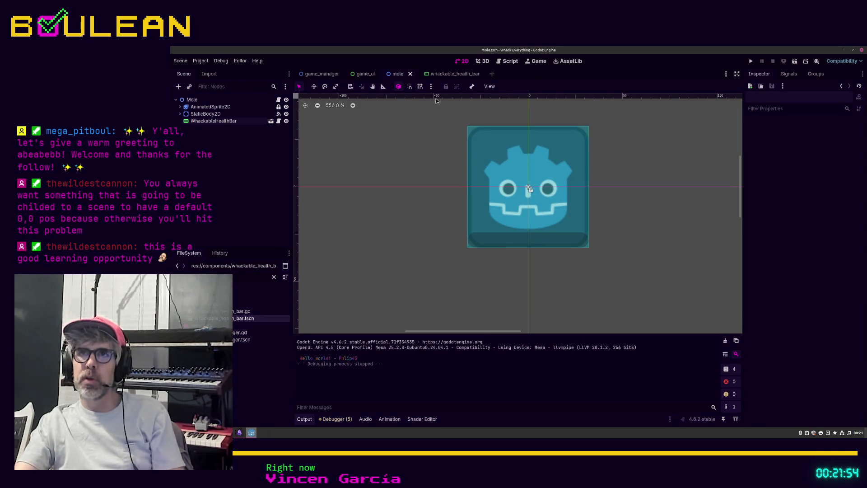
{"action": "mouse_move", "coordinate": [456, 79]}
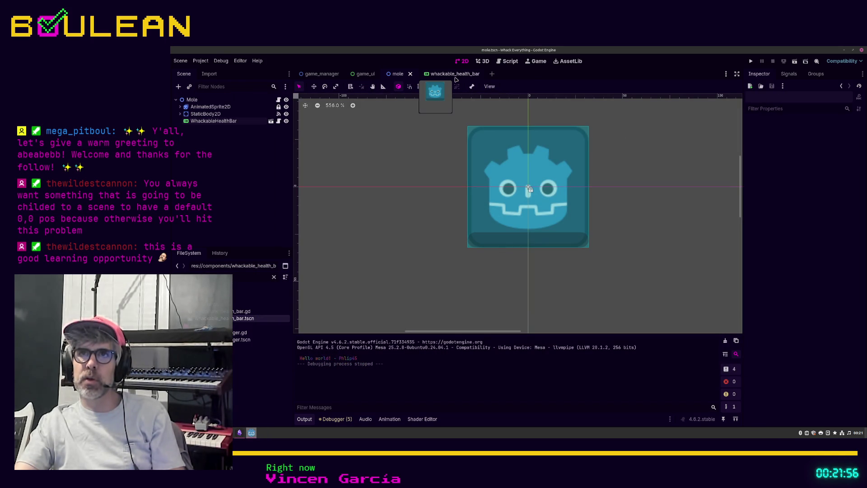
{"action": "left_click", "coordinate": [279, 122]}
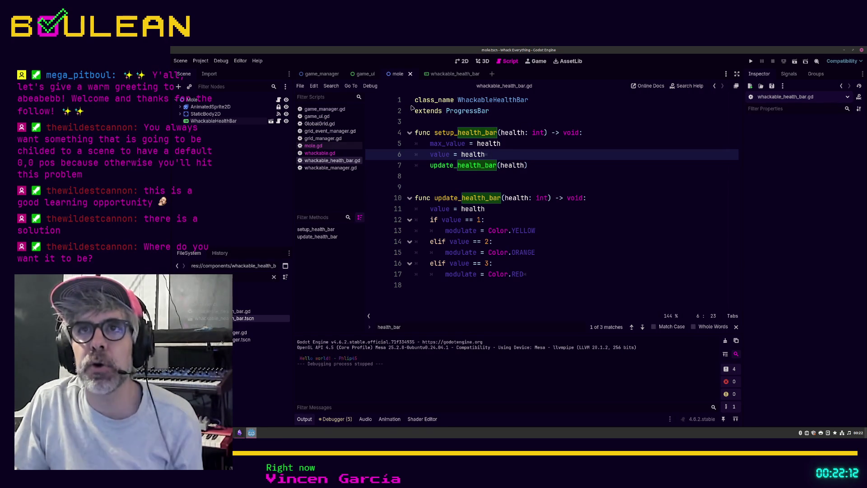
{"action": "left_click", "coordinate": [462, 61]}
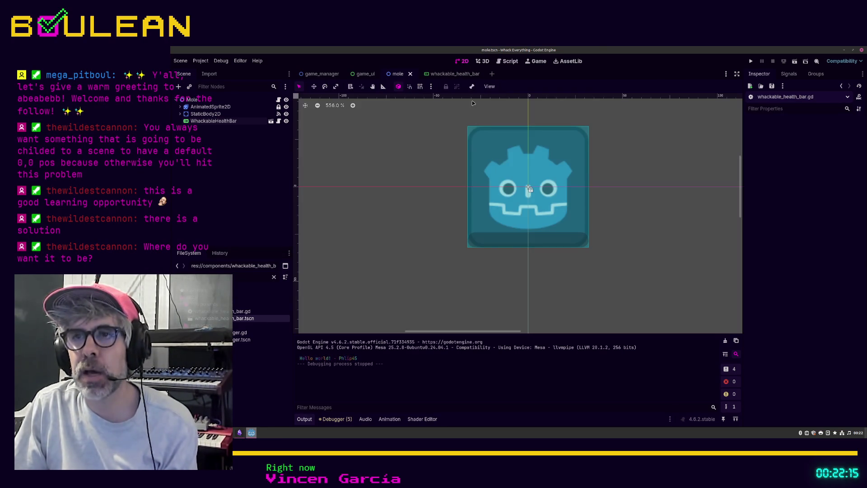
{"action": "left_click", "coordinate": [532, 243]}
{"action": "key", "text": "F5"}
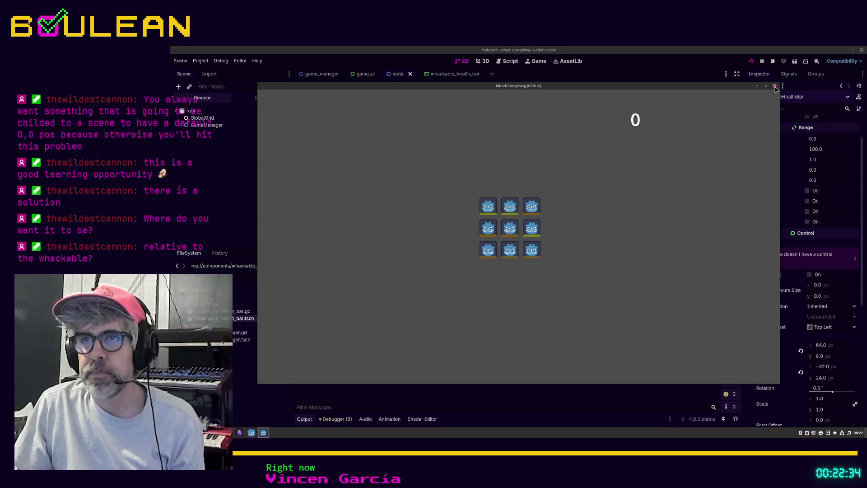
Step: Close the game and return to the whackable_health_bar scene
{"action": "left_click", "coordinate": [774, 87]}
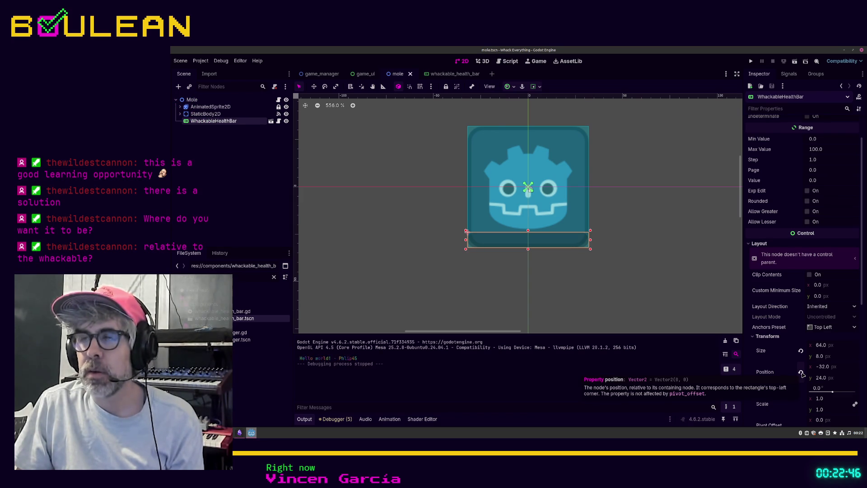
{"action": "left_click", "coordinate": [448, 75]}
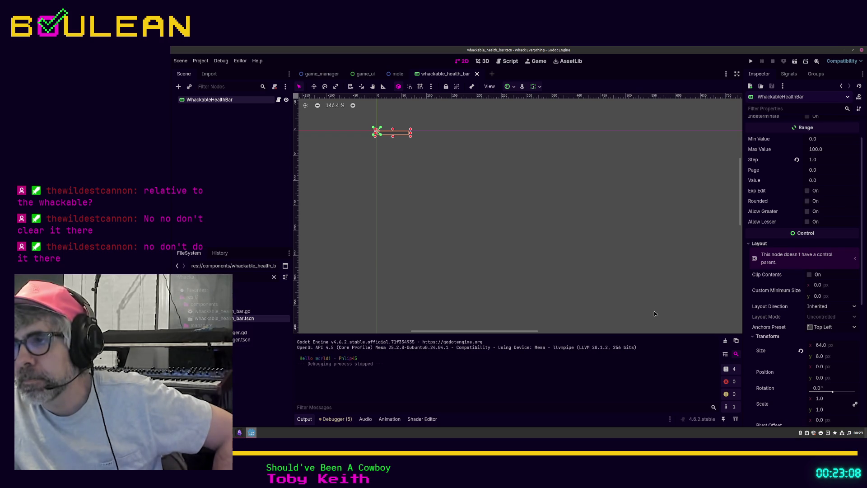
Step: Zoom the canvas, then switch back to the mole scene tab
{"action": "scroll", "coordinate": [655, 314], "scroll_direction": "down", "scroll_amount": 1}
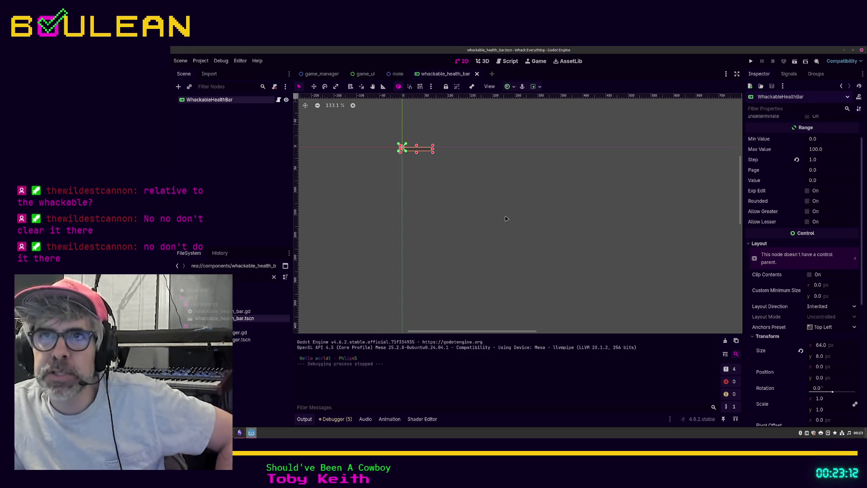
{"action": "scroll", "coordinate": [506, 218], "scroll_direction": "up", "scroll_amount": 2}
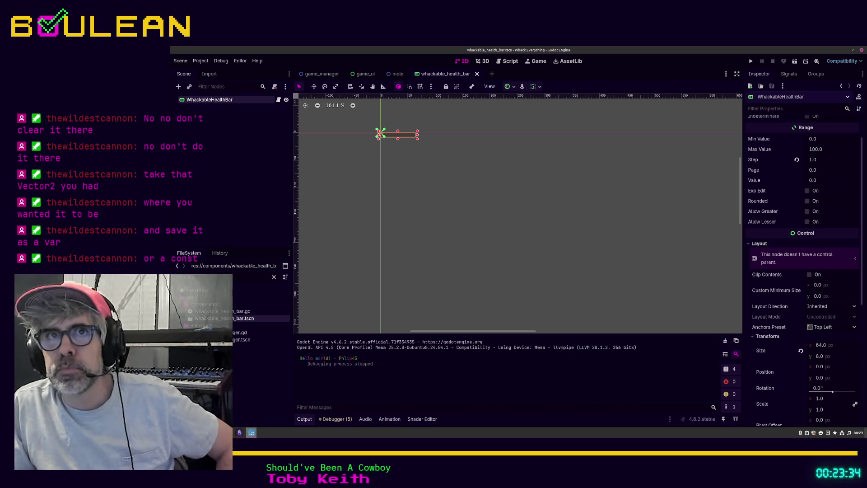
{"action": "left_click", "coordinate": [395, 76]}
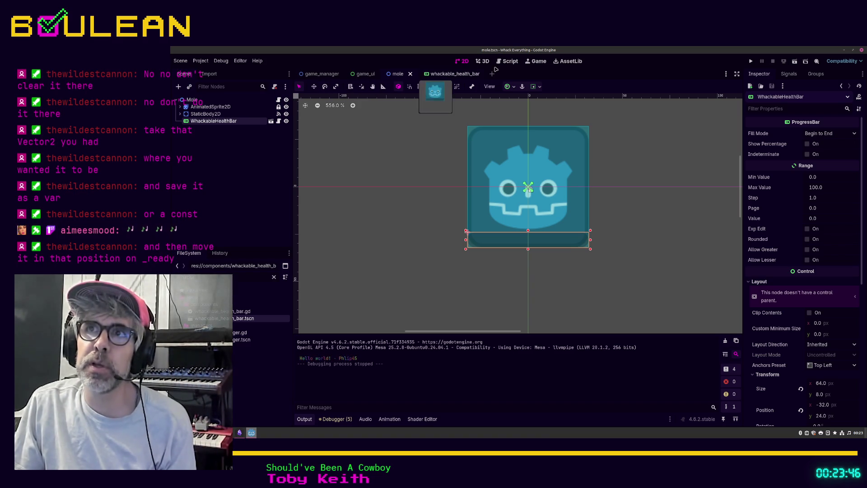
Step: In whackable.gd, declare var healthbar_offset: Vector2i = Vector2i(-32, 24) below the health_bar export and save
{"action": "left_click", "coordinate": [511, 62]}
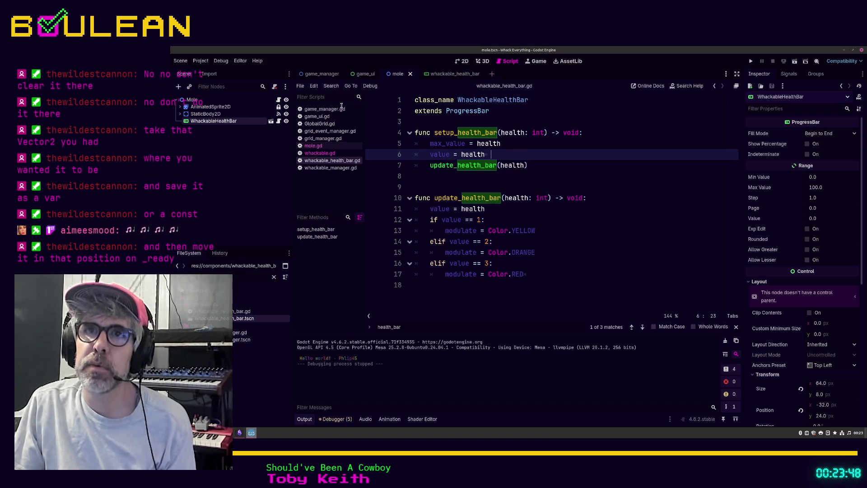
{"action": "left_click", "coordinate": [333, 153]}
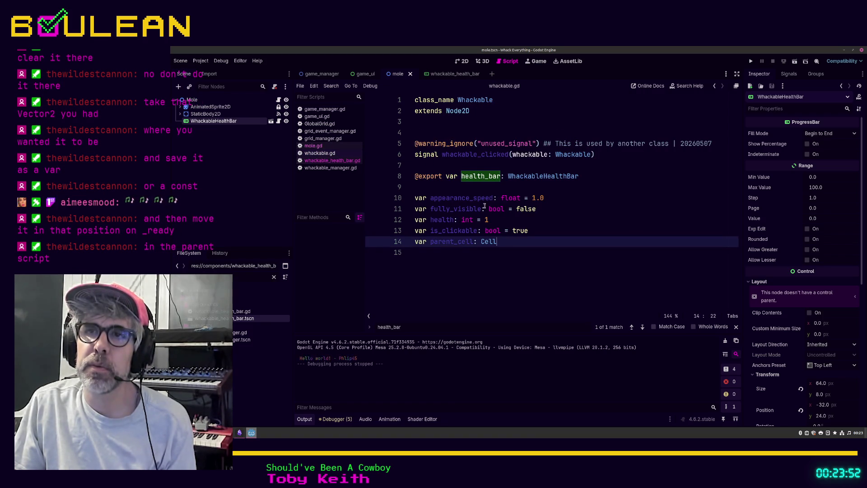
{"action": "left_click", "coordinate": [458, 186]}
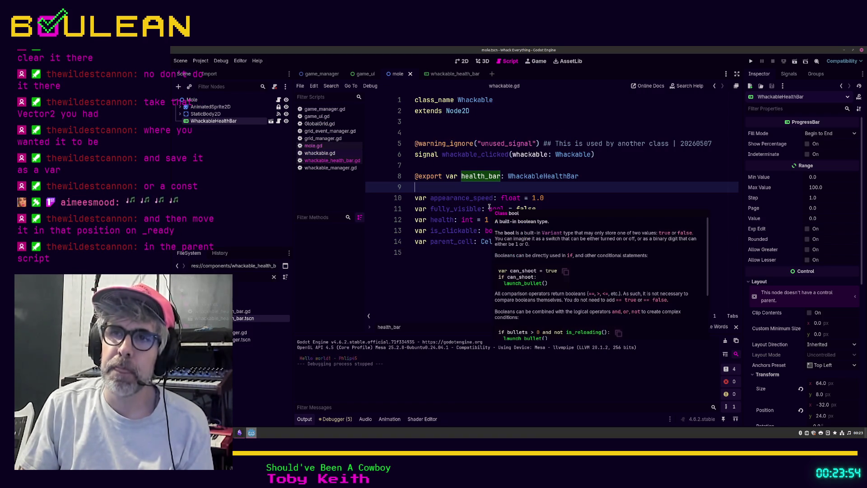
{"action": "key", "text": "Return"}
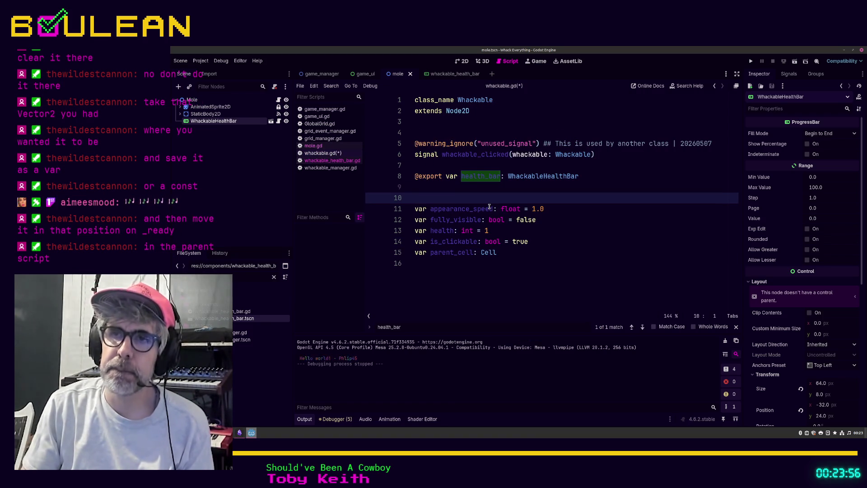
{"action": "type", "text": "var health"}
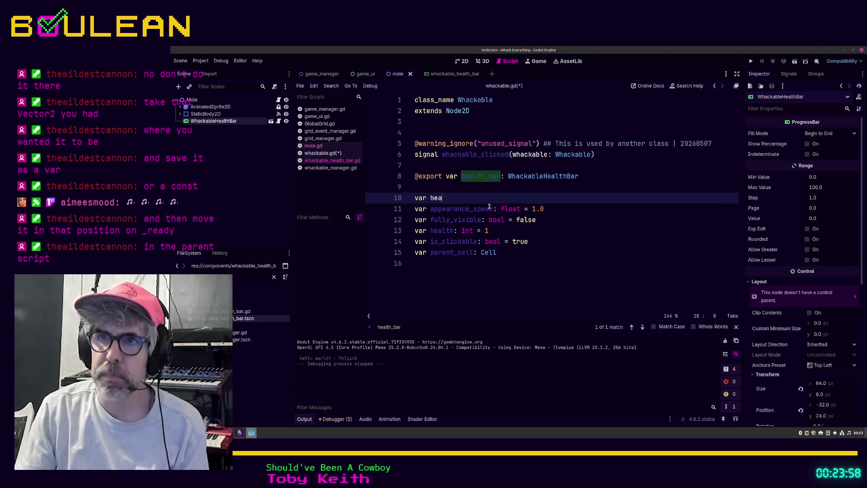
{"action": "type", "text": "bar_offse"}
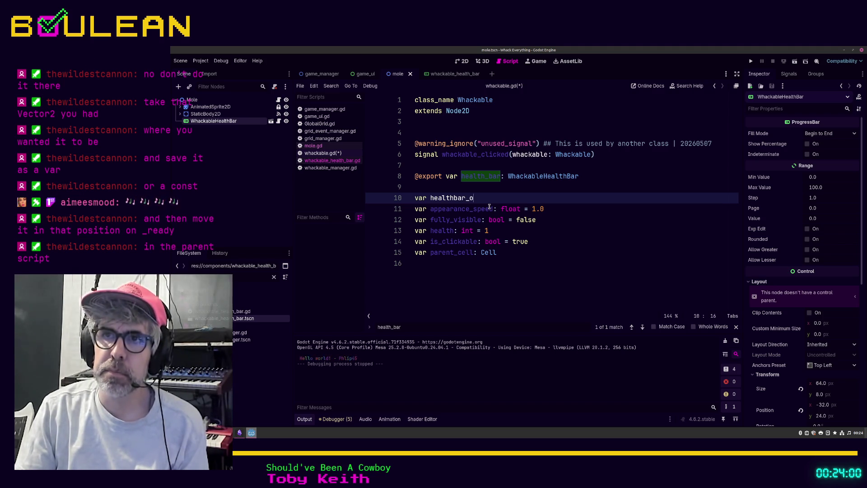
{"action": "type", "text": "t: Vector"}
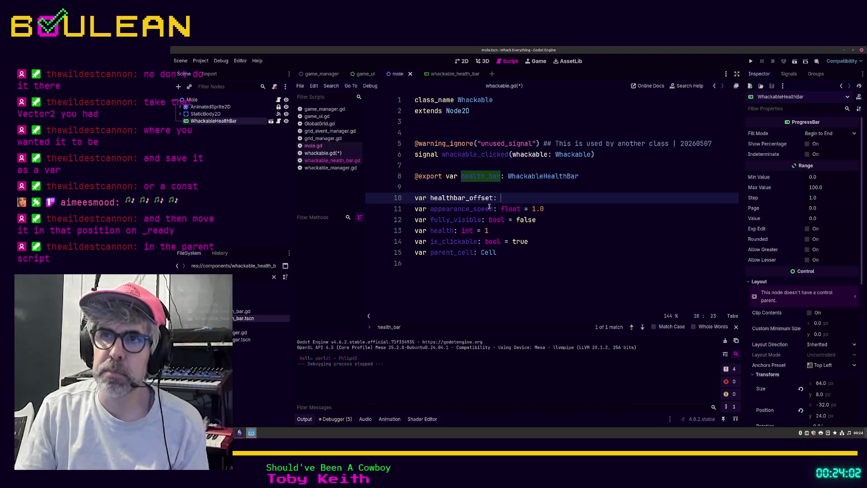
{"action": "type", "text": "2i("}
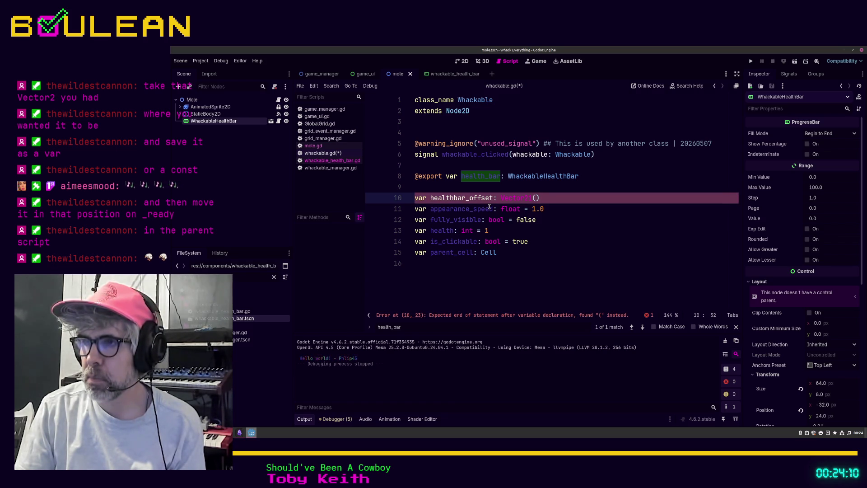
{"action": "type", "text": "-32"}
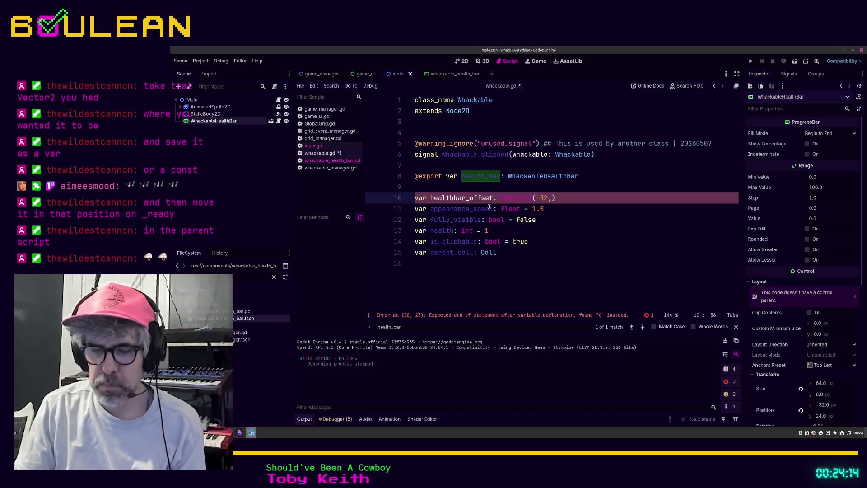
{"action": "type", "text": ", 24"}
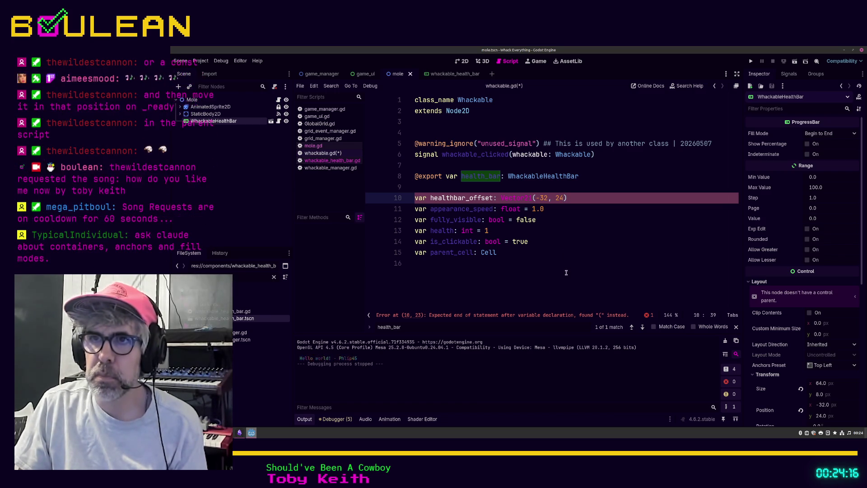
{"action": "left_click", "coordinate": [566, 272]}
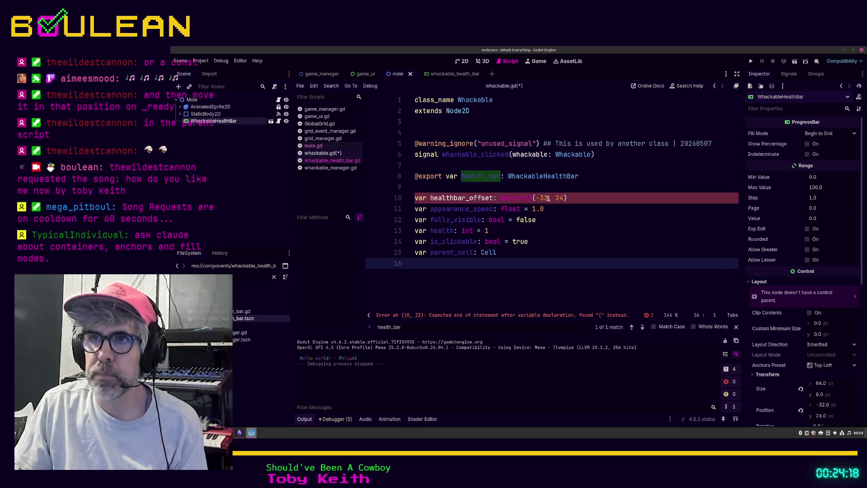
{"action": "left_click", "coordinate": [531, 200]}
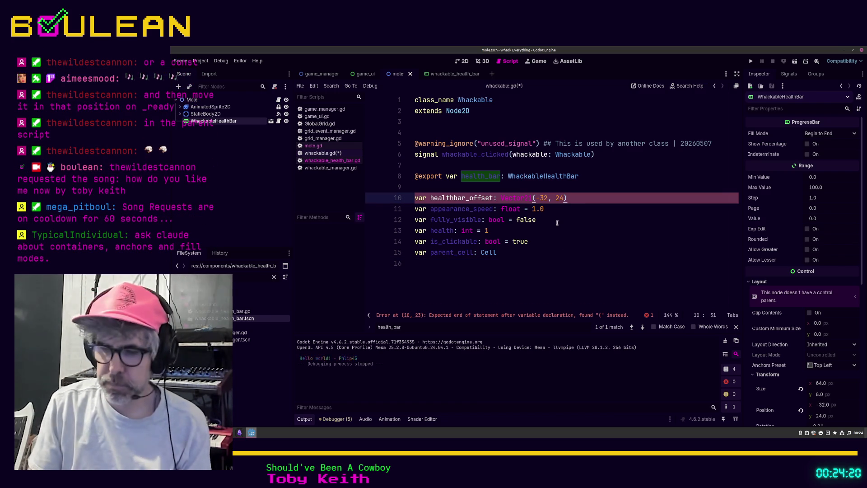
{"action": "type", "text": "= "}
{"action": "type", "text": "Vector2i"}
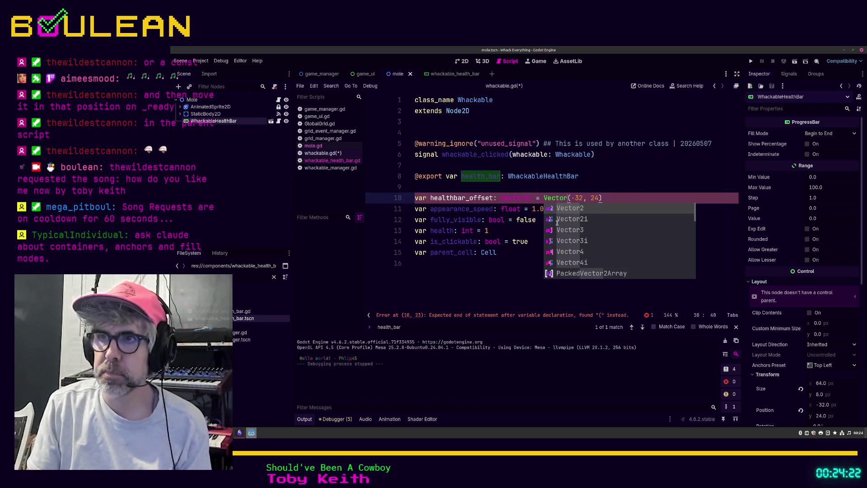
{"action": "left_click", "coordinate": [595, 263]}
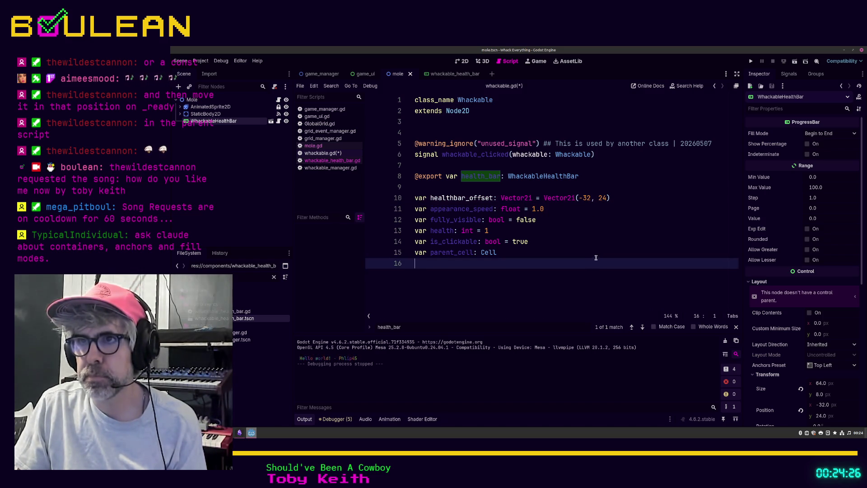
{"action": "key", "text": "ctrl+s"}
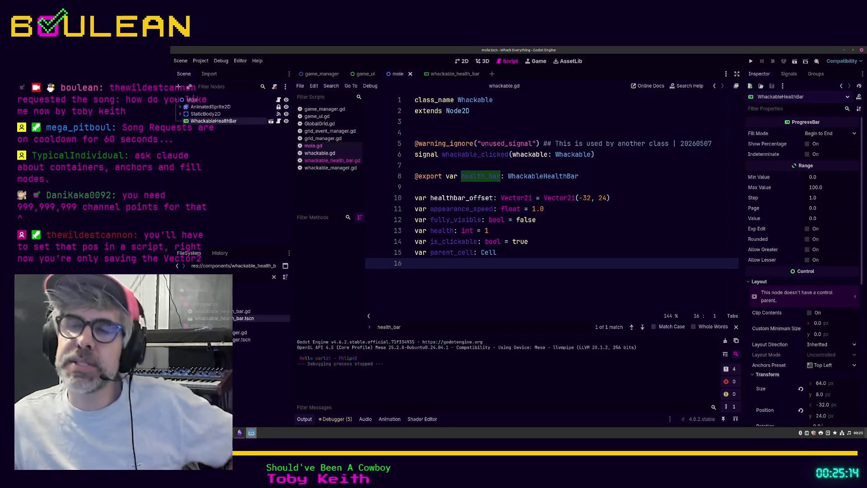
{"action": "left_click", "coordinate": [470, 199]}
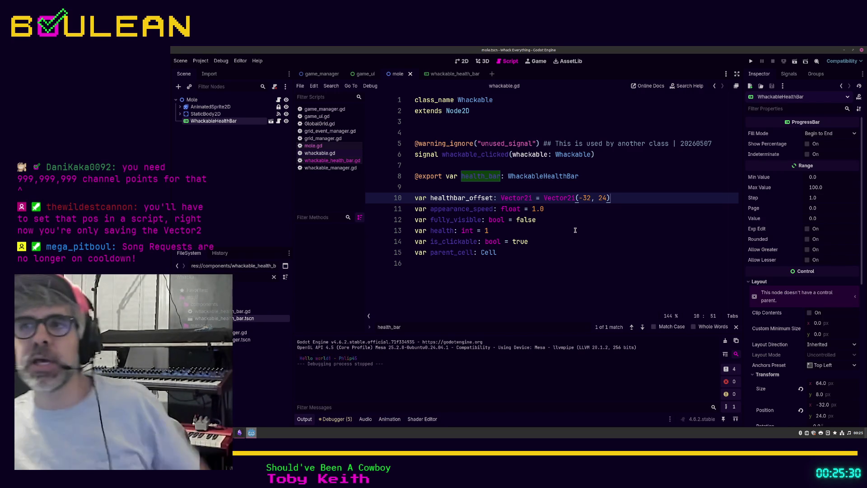
{"action": "key", "text": "shift+Home"}
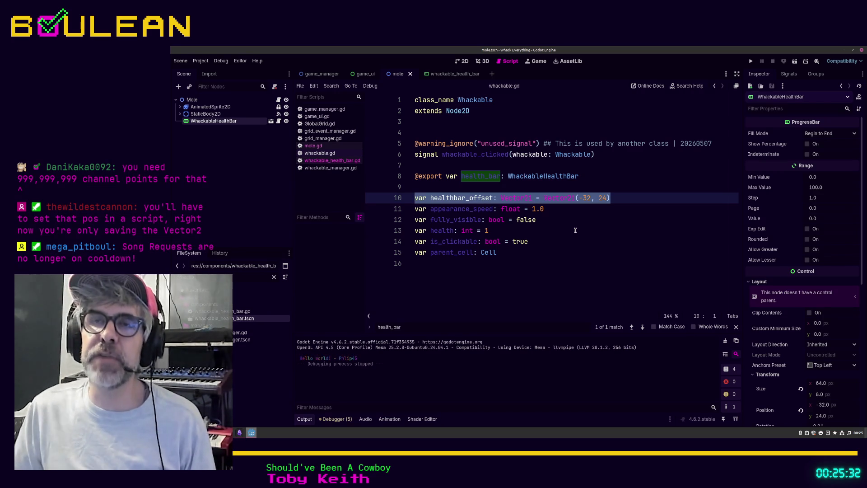
Step: Open whackable_health_bar.gd and insert blank lines above func setup_health_bar
{"action": "left_click", "coordinate": [320, 162]}
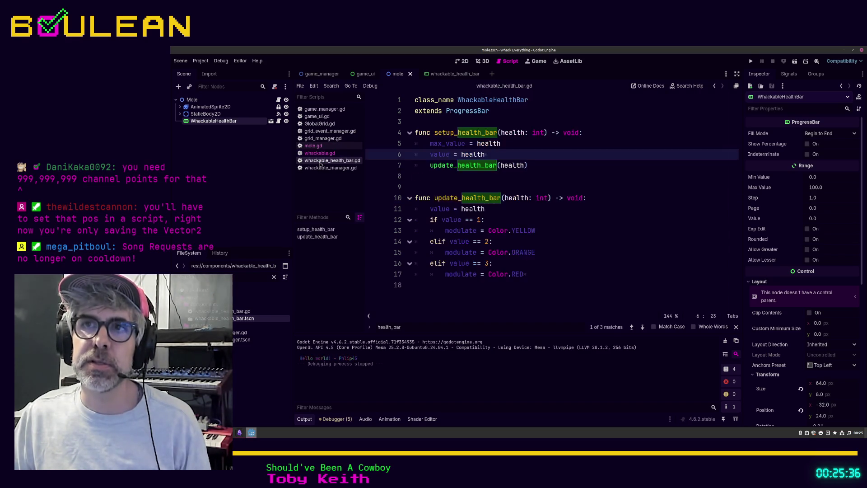
{"action": "left_click", "coordinate": [451, 184]}
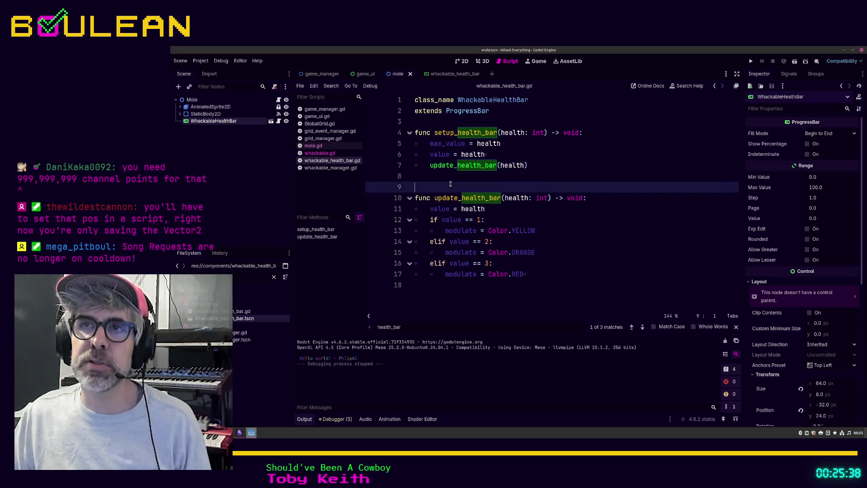
{"action": "key", "text": "Up"}
{"action": "key", "text": "Up"}
{"action": "key", "text": "Up"}
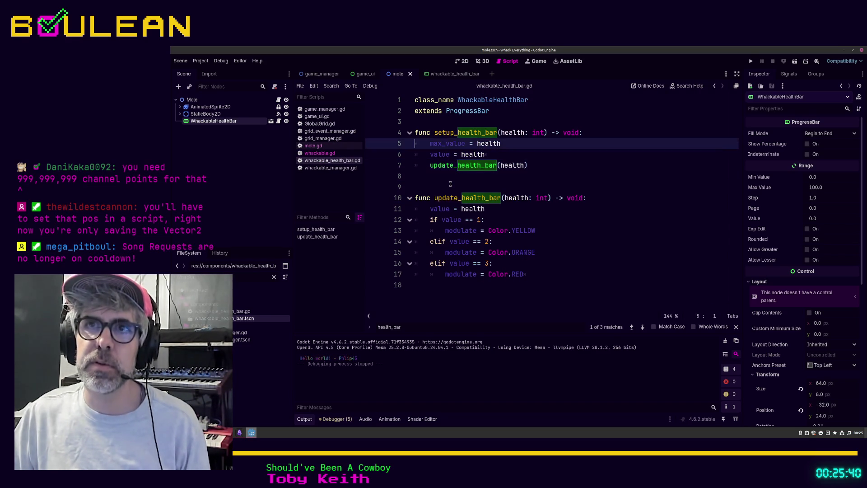
{"action": "key", "text": "Return"}
{"action": "key", "text": "Return"}
{"action": "key", "text": "Return"}
{"action": "key", "text": "Up"}
{"action": "key", "text": "Up"}
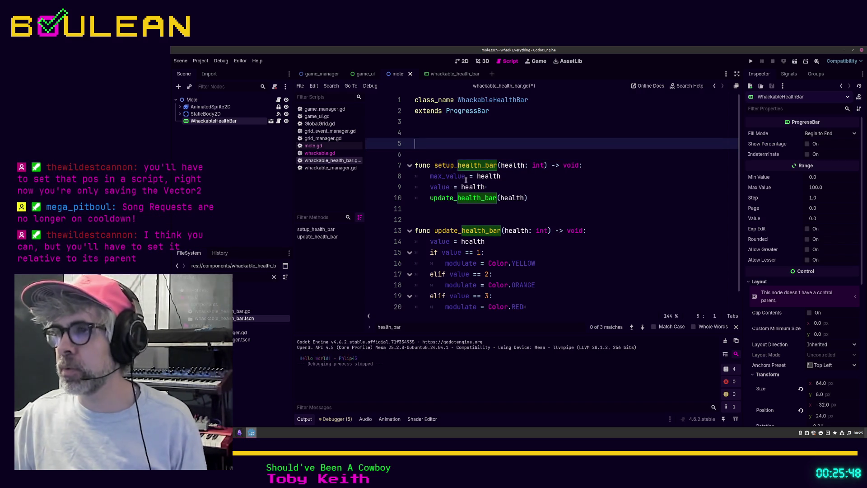
Step: Browse the health bar's layout direction choices and Container Sizing settings in the Inspector
{"action": "left_click", "coordinate": [824, 345]}
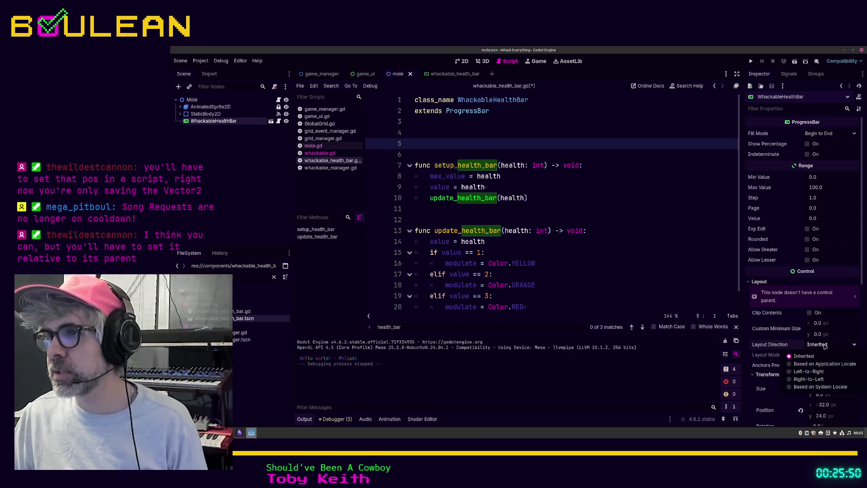
{"action": "key", "text": "Escape"}
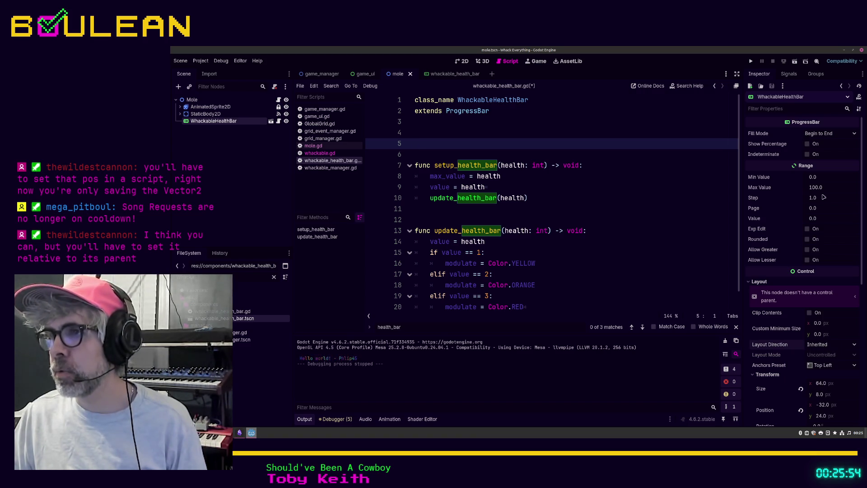
{"action": "scroll", "coordinate": [824, 262], "scroll_direction": "down", "scroll_amount": 2}
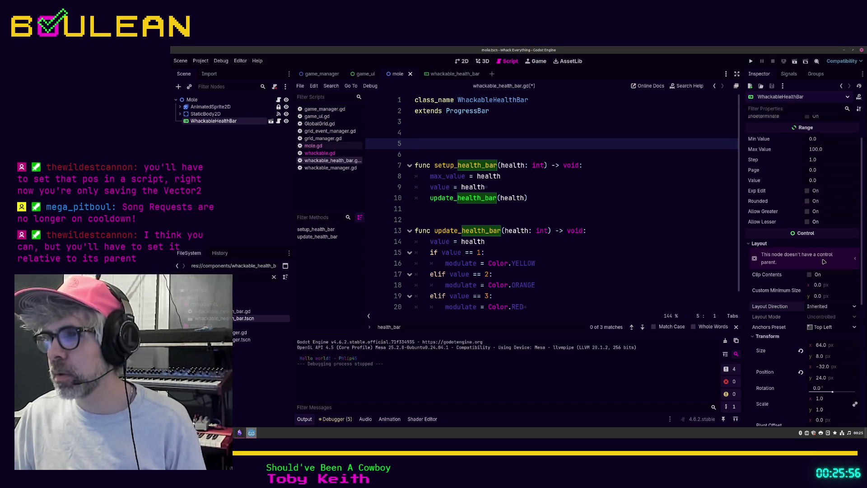
{"action": "scroll", "coordinate": [824, 261], "scroll_direction": "down", "scroll_amount": 2}
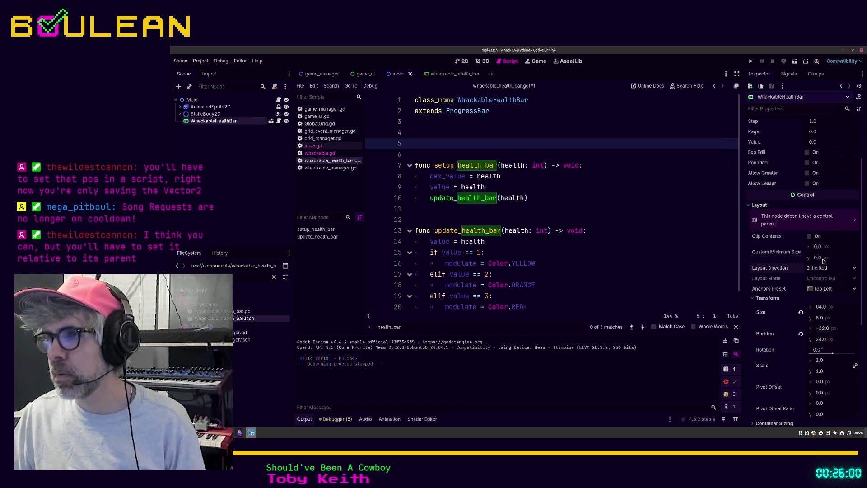
{"action": "scroll", "coordinate": [824, 262], "scroll_direction": "down", "scroll_amount": 2}
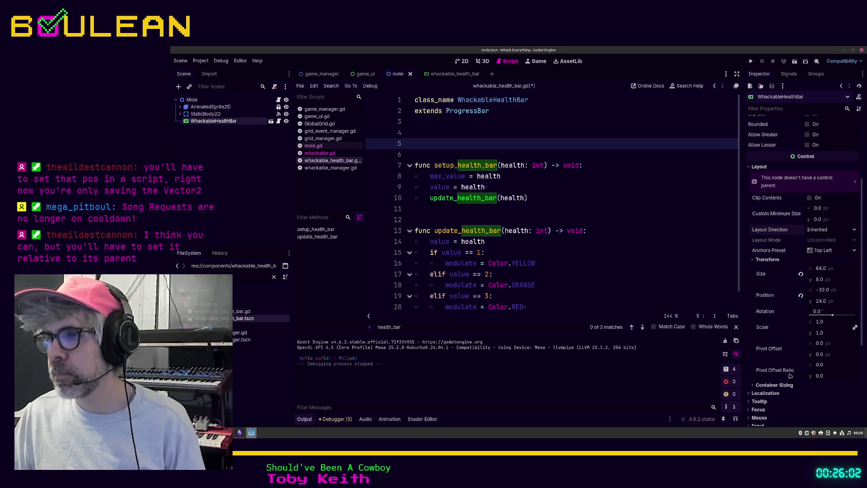
{"action": "left_click", "coordinate": [755, 386]}
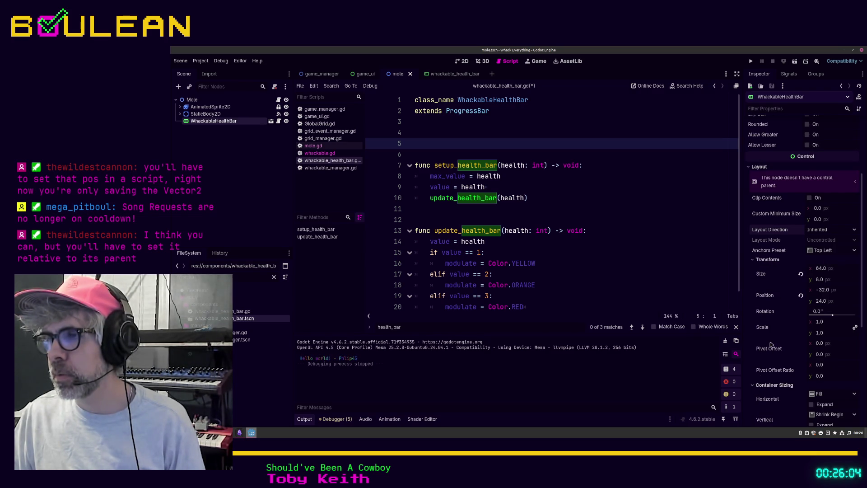
{"action": "scroll", "coordinate": [768, 357], "scroll_direction": "down", "scroll_amount": 2}
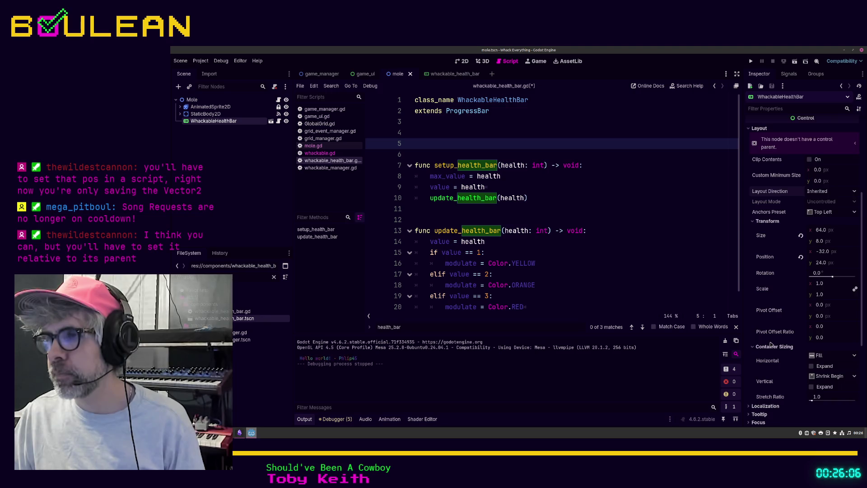
{"action": "scroll", "coordinate": [771, 345], "scroll_direction": "down", "scroll_amount": 2}
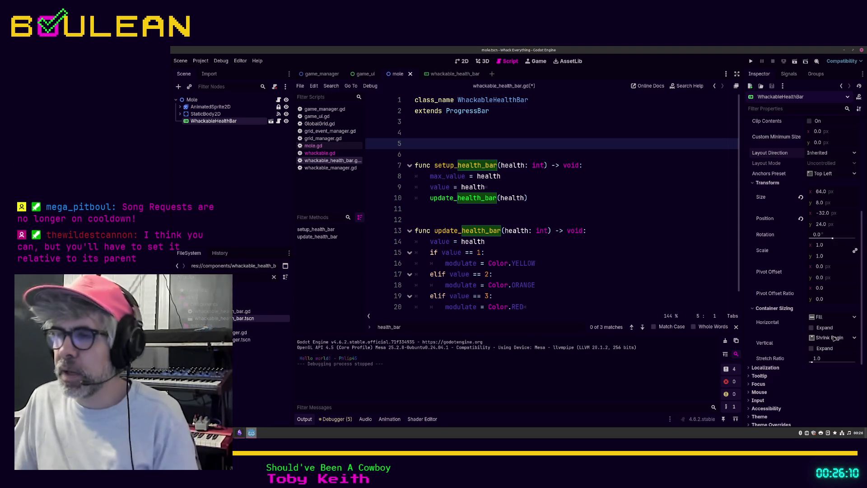
{"action": "scroll", "coordinate": [834, 339], "scroll_direction": "down", "scroll_amount": 2}
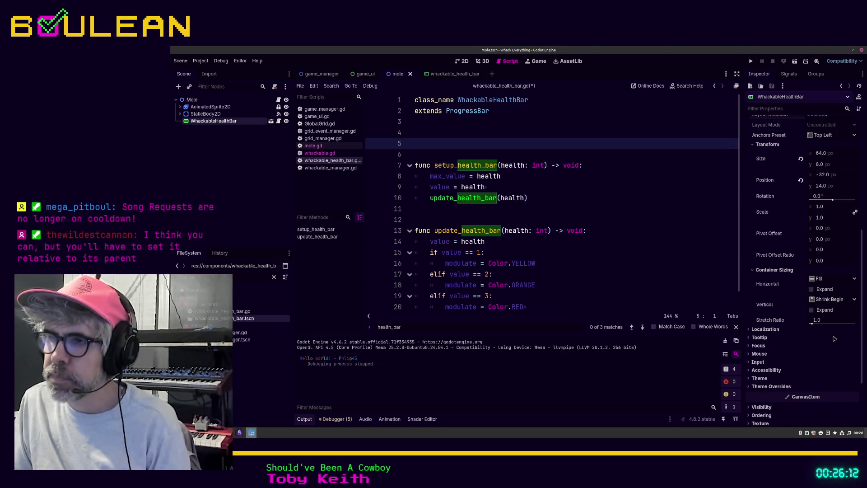
{"action": "left_click", "coordinate": [585, 264]}
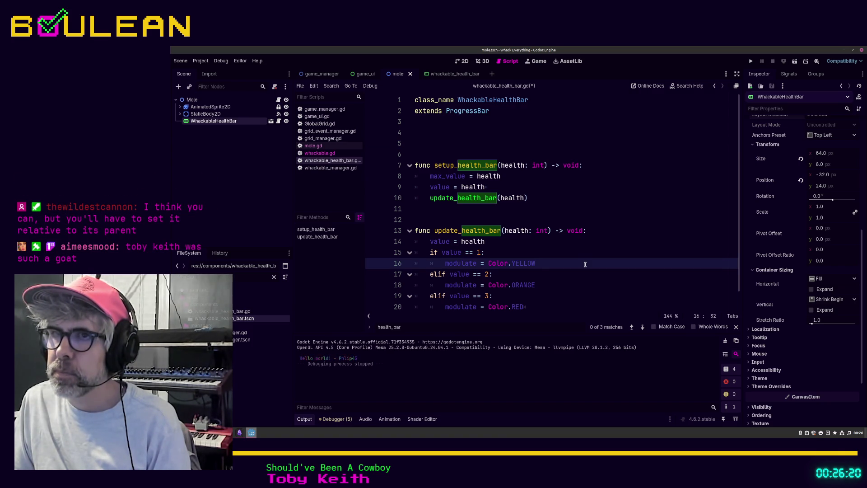
{"action": "left_click", "coordinate": [566, 221]}
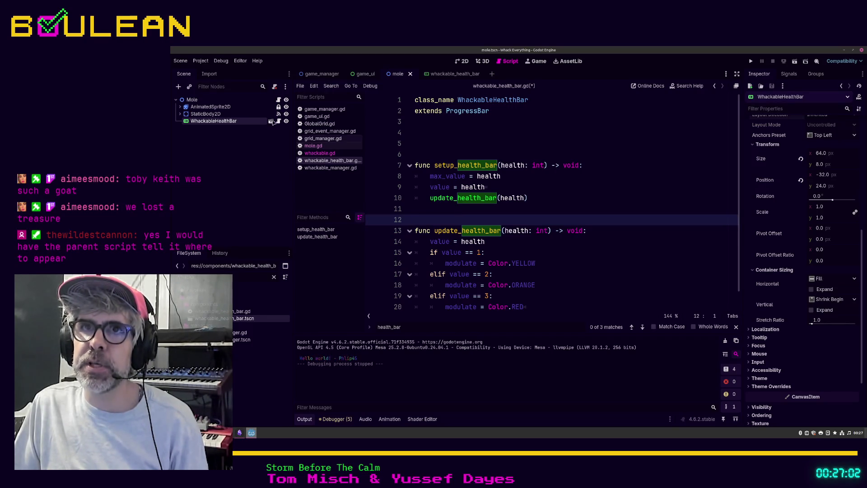
{"action": "left_click", "coordinate": [318, 153]}
{"action": "left_click", "coordinate": [418, 198]}
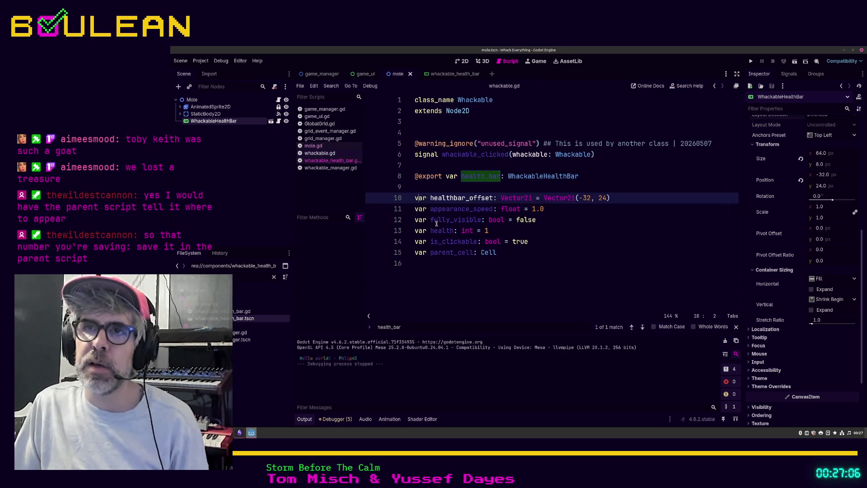
{"action": "key", "text": "Left"}
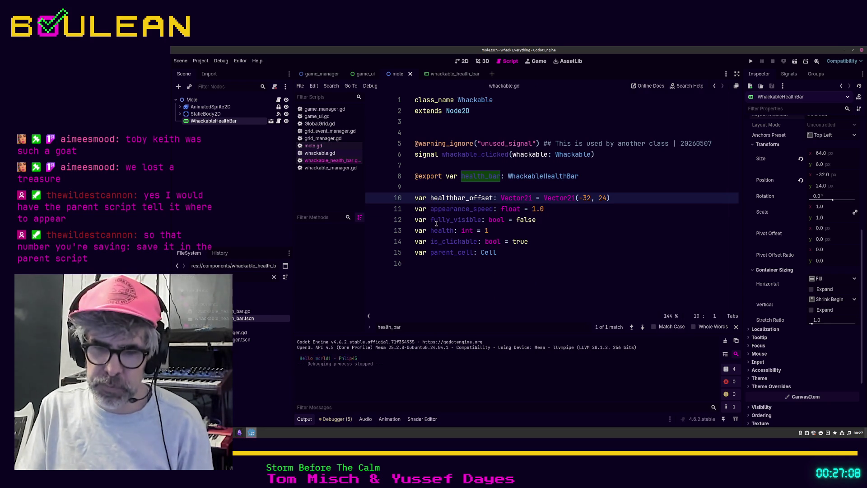
{"action": "type", "text": "@export"}
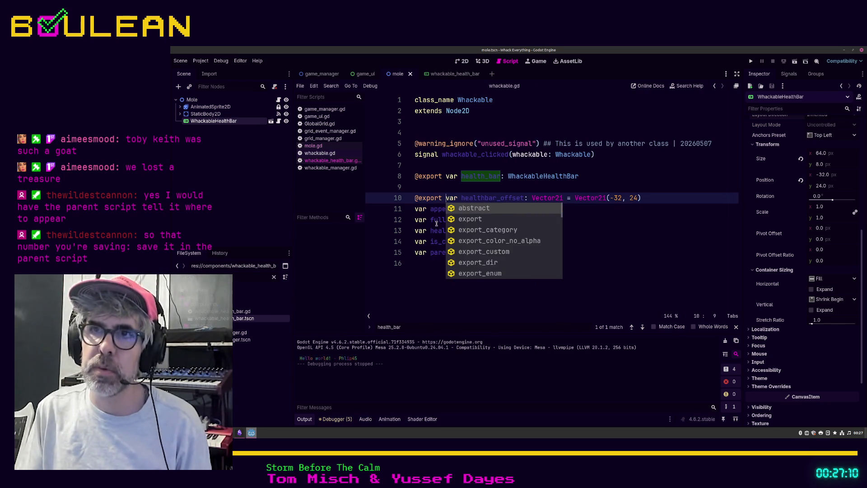
{"action": "key", "text": "alt+Up"}
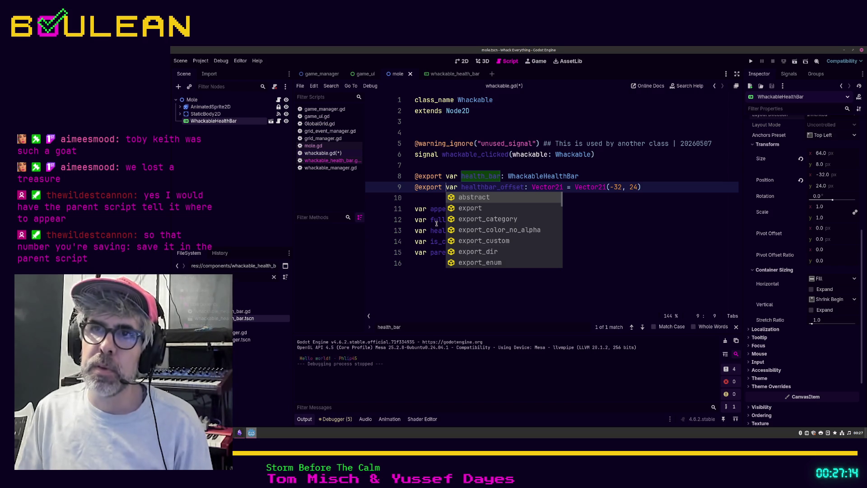
{"action": "left_click", "coordinate": [590, 259]}
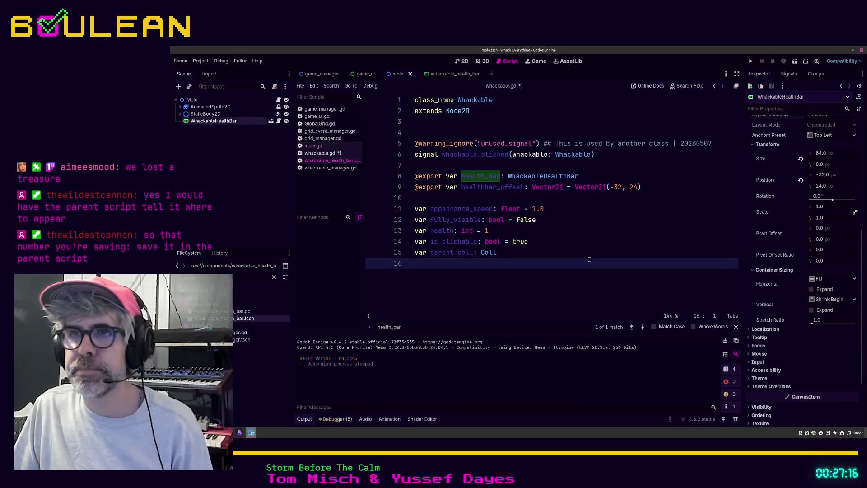
{"action": "key", "text": "ctrl+s"}
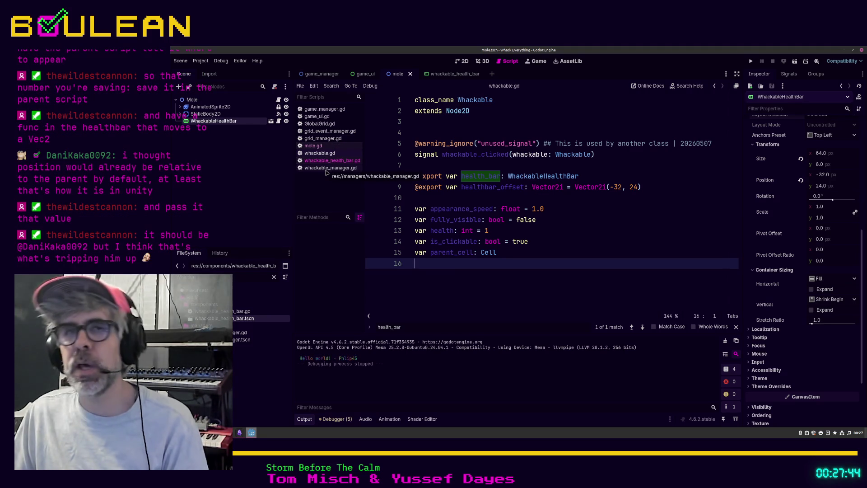
Step: Open whackable_manager.gd and place the cursor on its empty line 7
{"action": "left_click", "coordinate": [327, 170]}
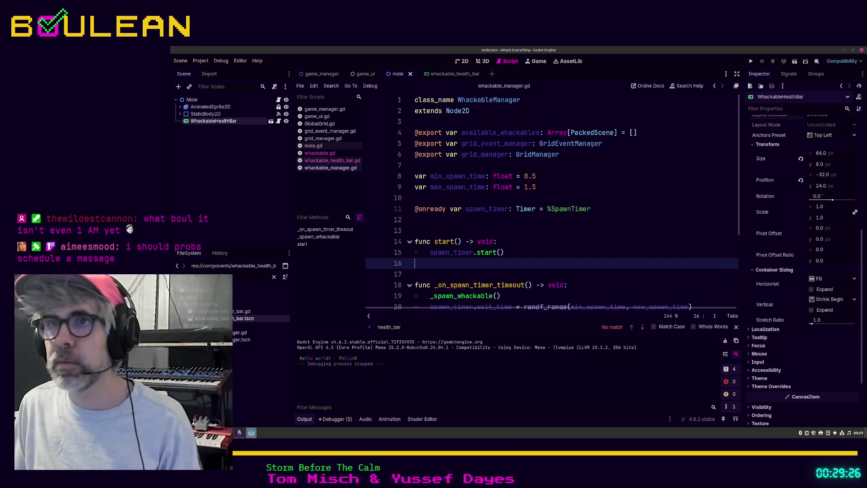
{"action": "left_click", "coordinate": [475, 166]}
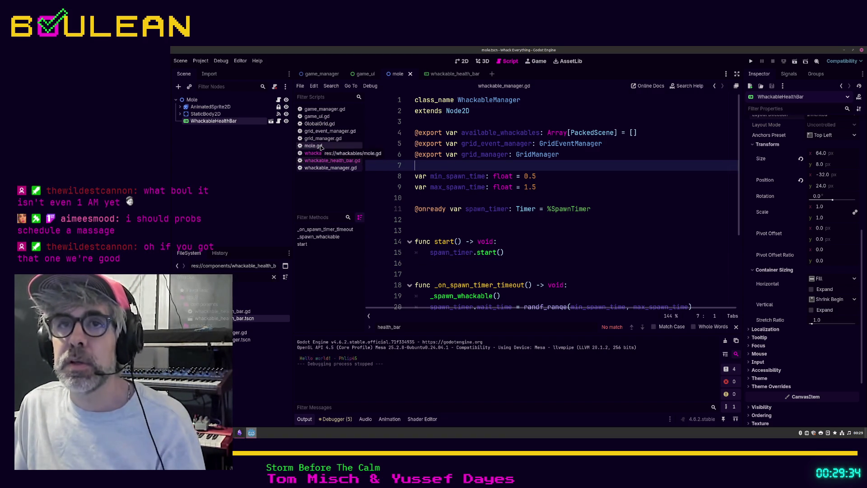
Step: Open mole.gd and place the cursor at the end of the setup_health_bar call's arguments
{"action": "left_click", "coordinate": [316, 146]}
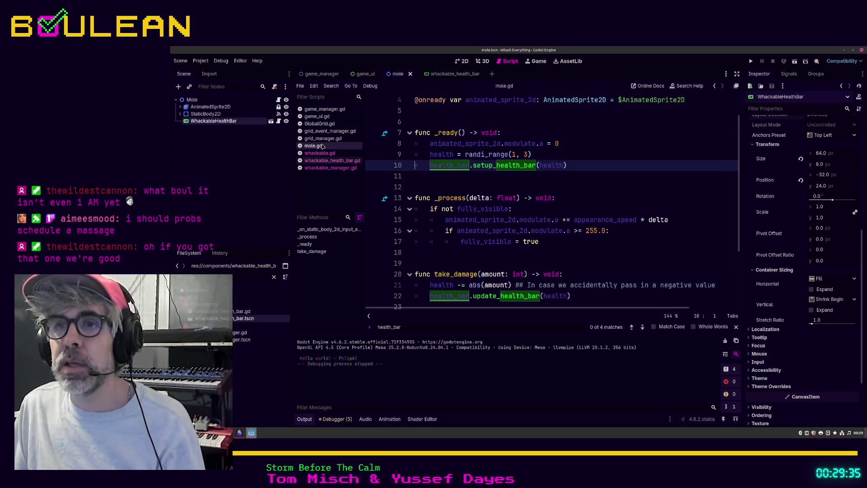
{"action": "left_click", "coordinate": [506, 181]}
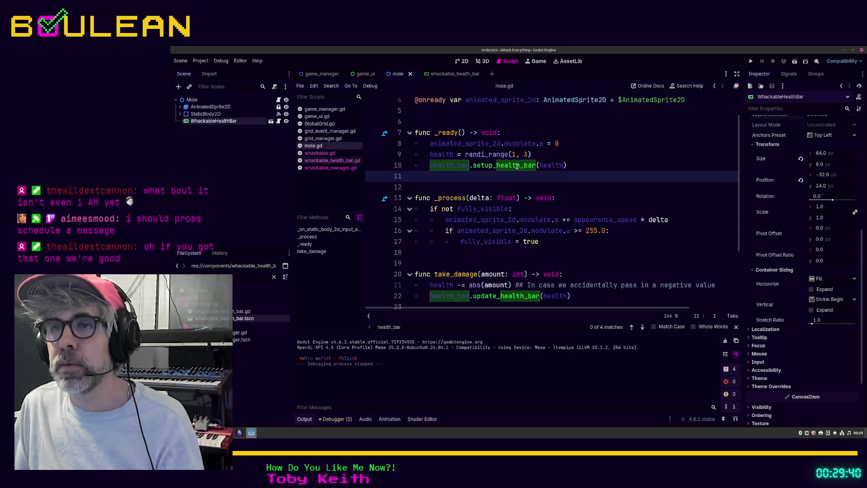
{"action": "mouse_move", "coordinate": [518, 166]}
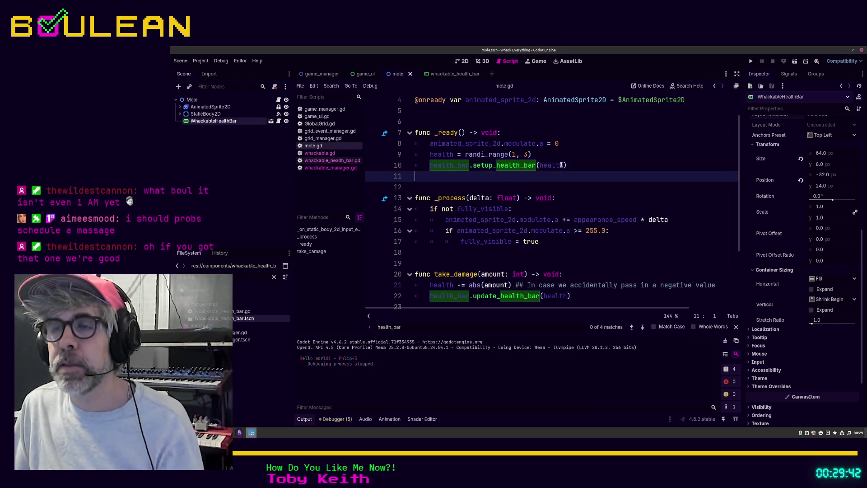
{"action": "left_click", "coordinate": [564, 165]}
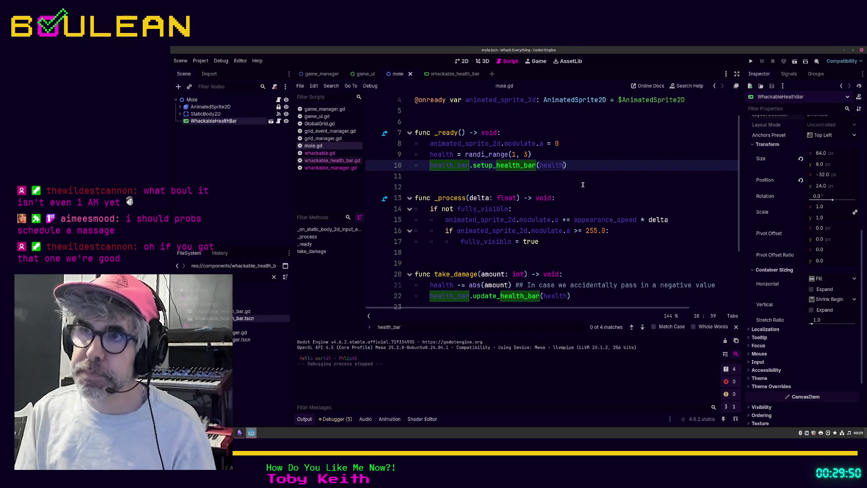
Step: Pass healthbar_offset + position as the second argument, then jump to setup_health_bar's definition
{"action": "type", "text": ", "}
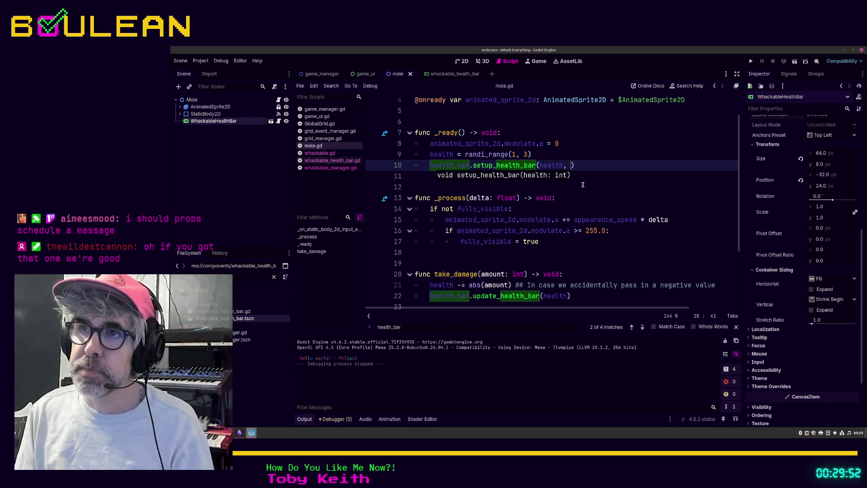
{"action": "type", "text": "heal"}
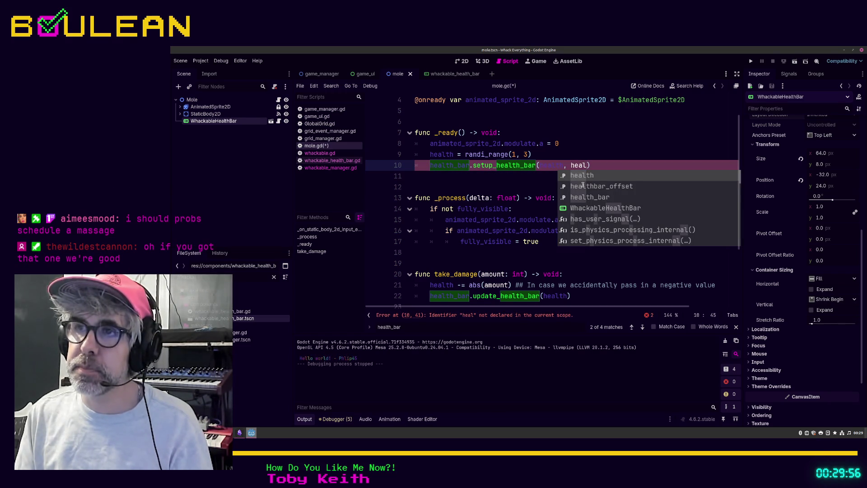
{"action": "key", "text": "Down"}
{"action": "key", "text": "Return"}
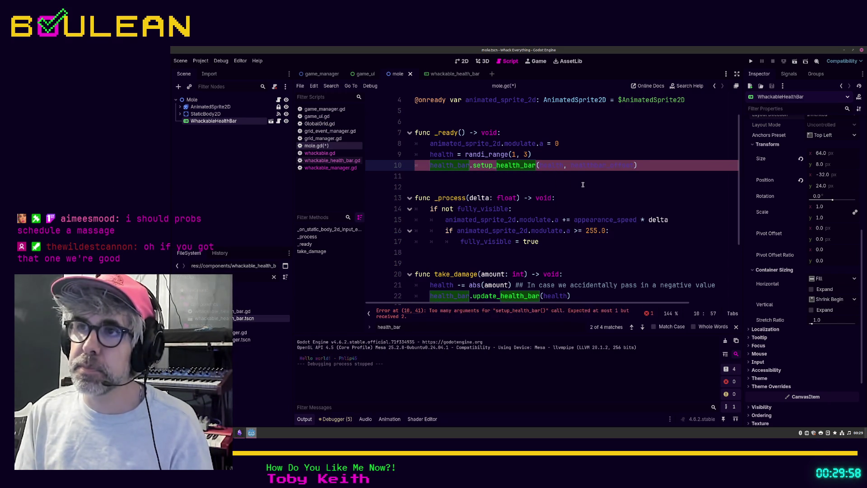
{"action": "type", "text": "= po"}
{"action": "key", "text": "BackSpace"}
{"action": "key", "text": "BackSpace"}
{"action": "key", "text": "BackSpace"}
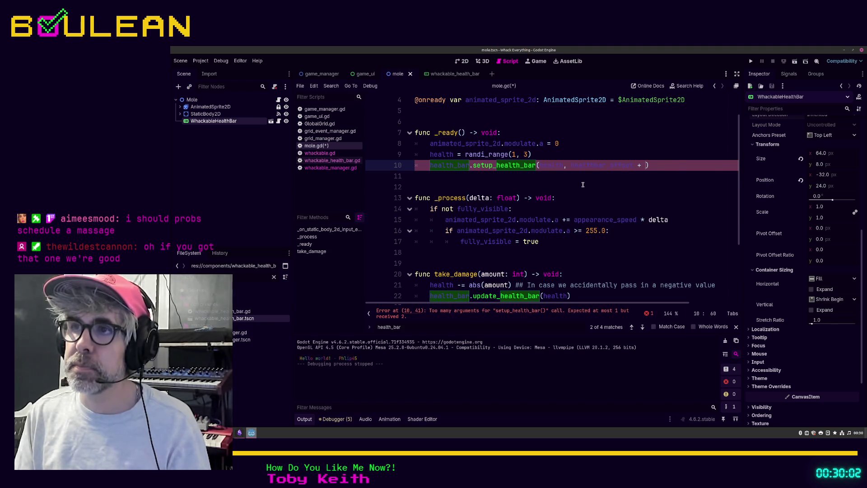
{"action": "type", "text": "position"}
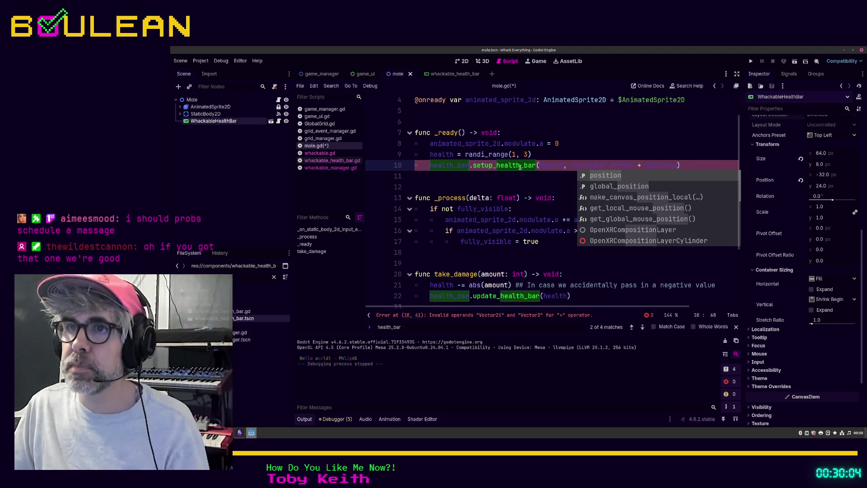
{"action": "left_click", "coordinate": [509, 166], "text": "ctrl"}
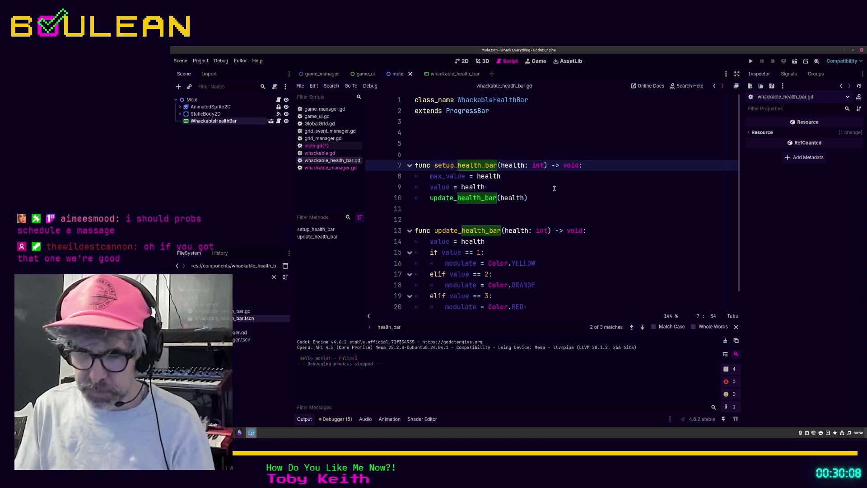
Step: Add a 'position: Vector2' parameter to setup_health_bar and start a 'position =' line after value = health
{"action": "left_click", "coordinate": [545, 165]}
{"action": "type", "text": ", position"}
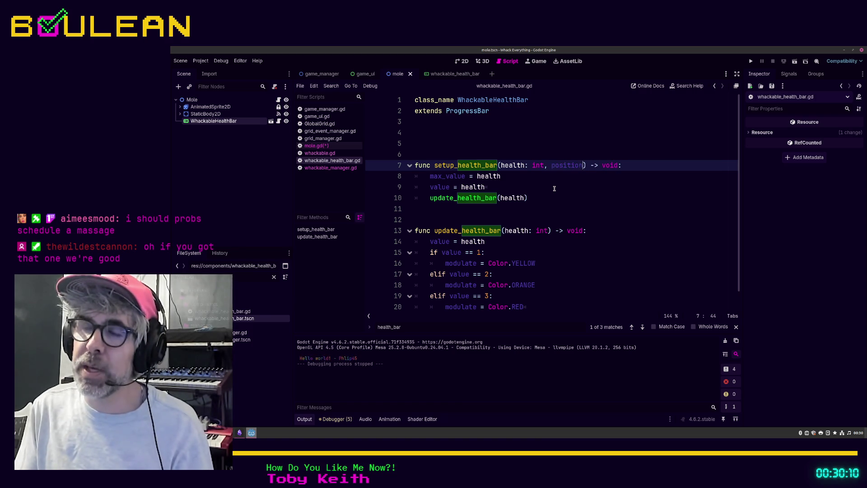
{"action": "type", "text": ": Vector"}
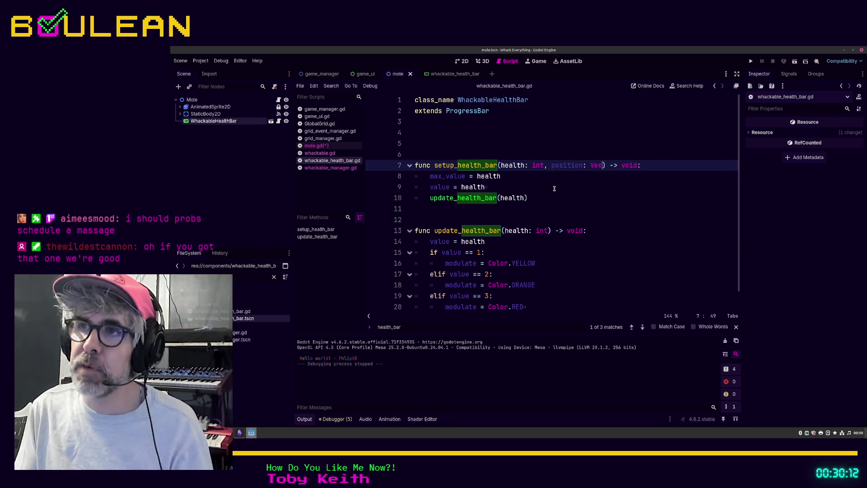
{"action": "type", "text": "2"}
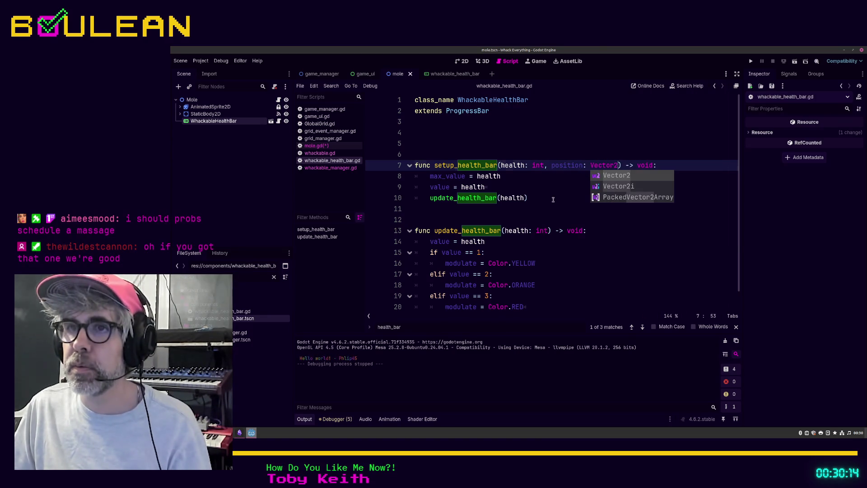
{"action": "left_click", "coordinate": [551, 200]}
{"action": "key", "text": "Up"}
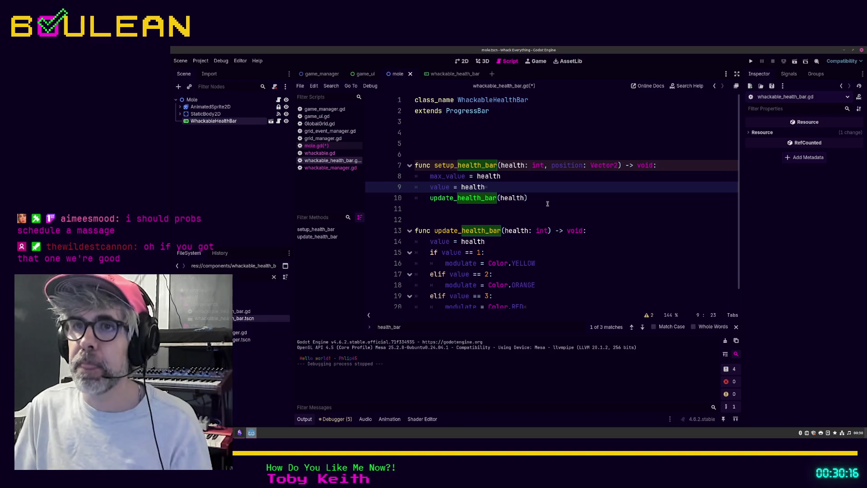
{"action": "key", "text": "Return"}
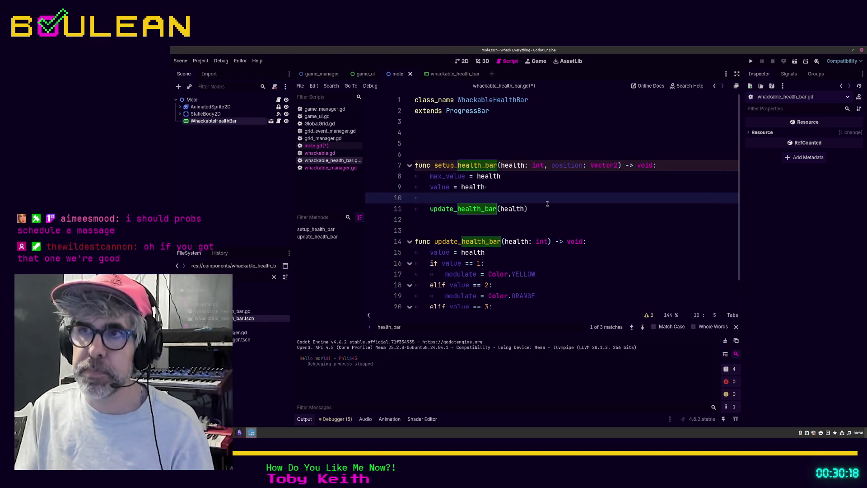
{"action": "type", "text": "position ="}
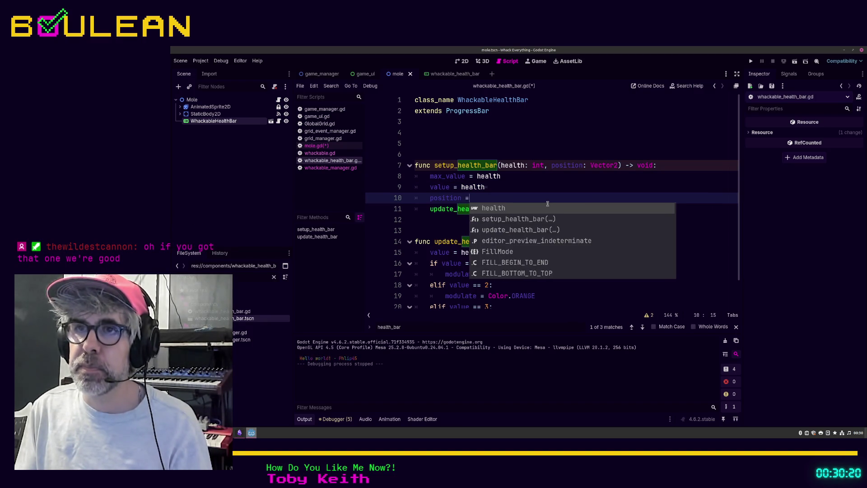
Step: Rename the parameter to new_position, complete 'position = new_position', and save the script
{"action": "left_click", "coordinate": [552, 166]}
{"action": "type", "text": "new_"}
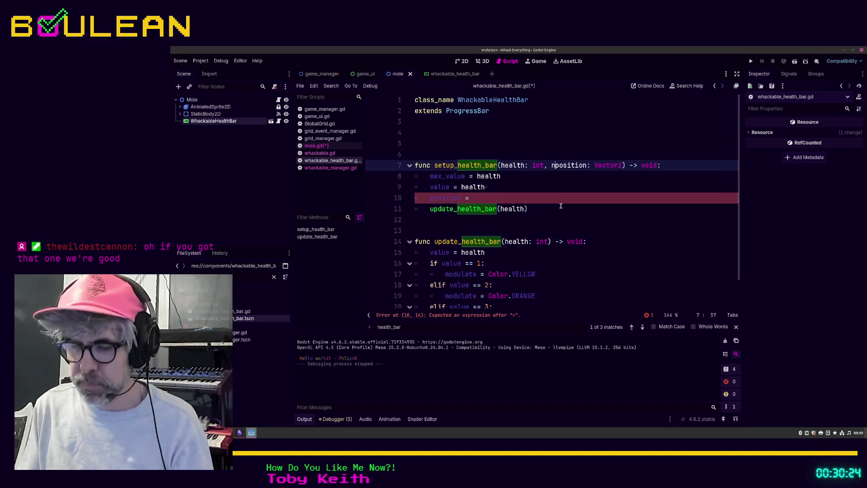
{"action": "left_click", "coordinate": [524, 196]}
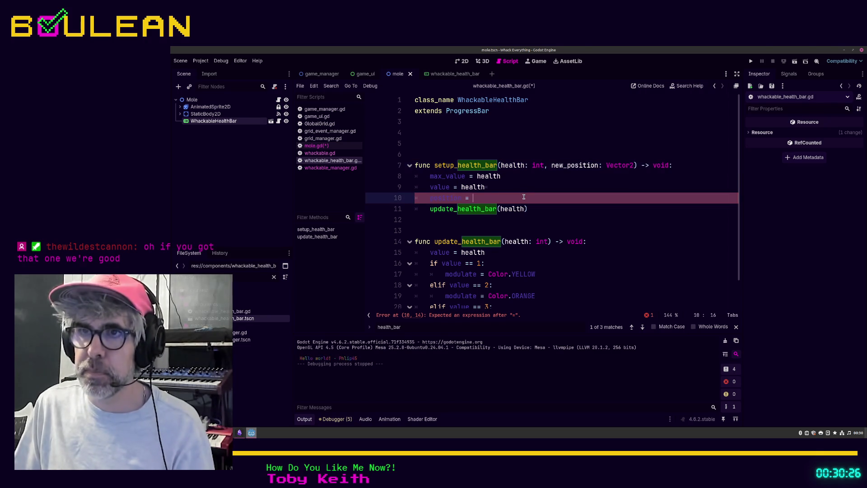
{"action": "type", "text": "new_position"}
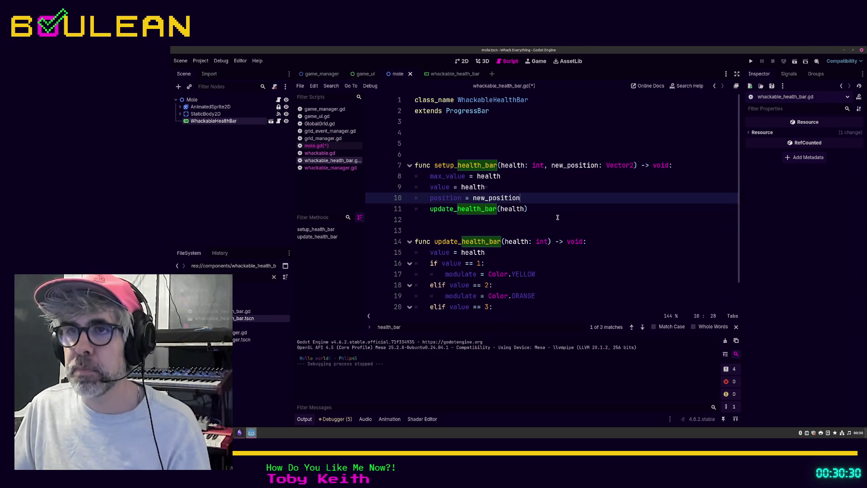
{"action": "left_click", "coordinate": [558, 217]}
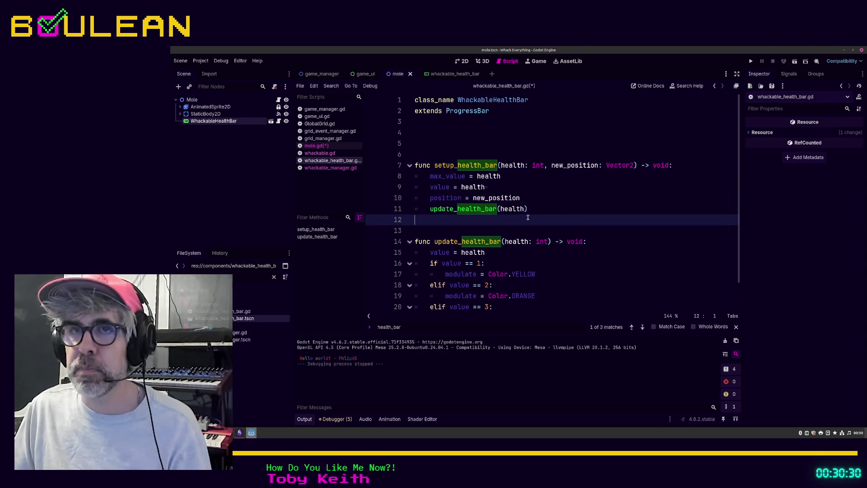
{"action": "left_click", "coordinate": [534, 194]}
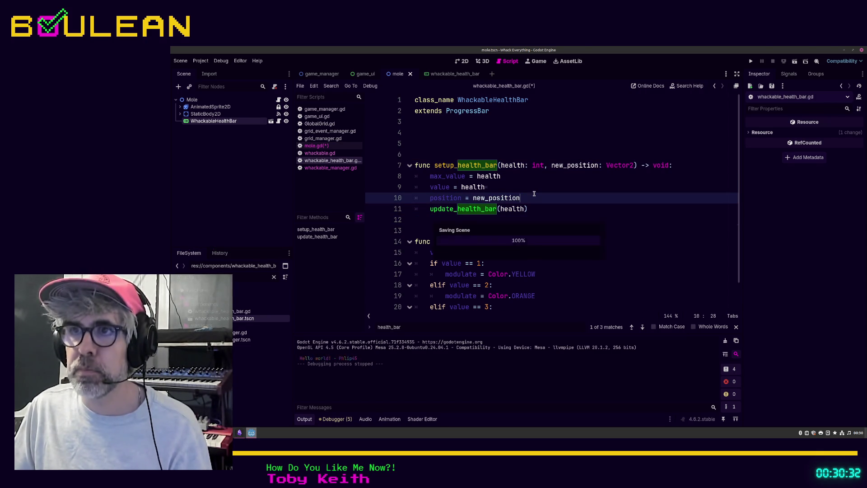
{"action": "key", "text": "ctrl+s"}
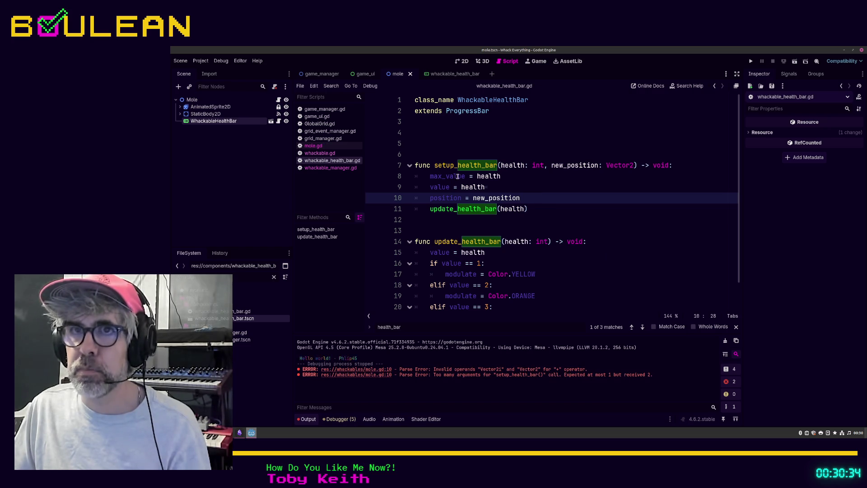
Step: In whackable.gd, change the healthbar_offset type on line 9 from Vector2i to Vector2, then run the game with F5
{"action": "left_click", "coordinate": [331, 156]}
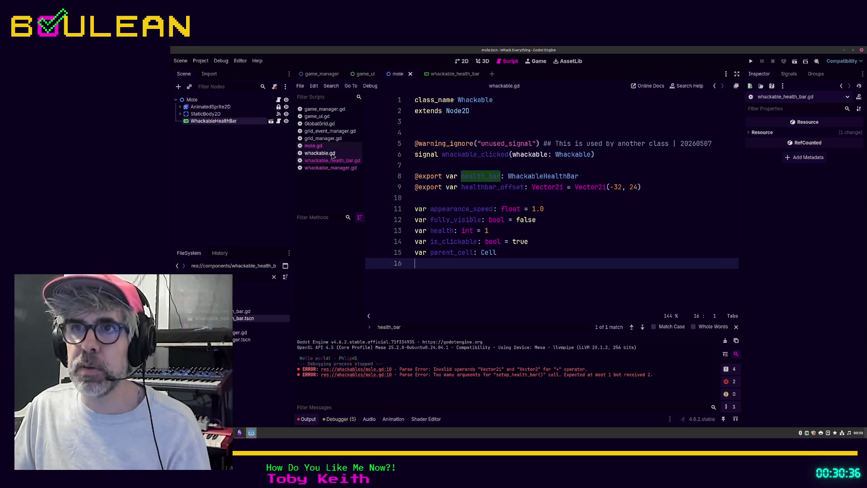
{"action": "left_click", "coordinate": [563, 187]}
{"action": "key", "text": "BackSpace"}
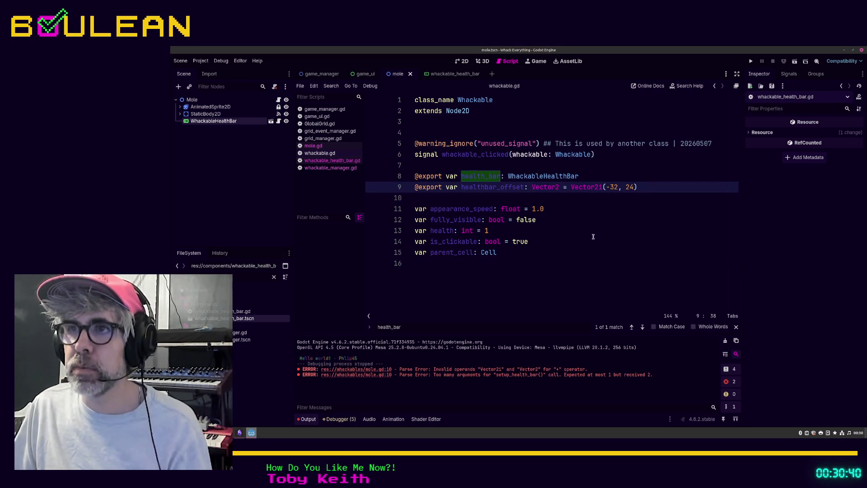
{"action": "left_click", "coordinate": [593, 237]}
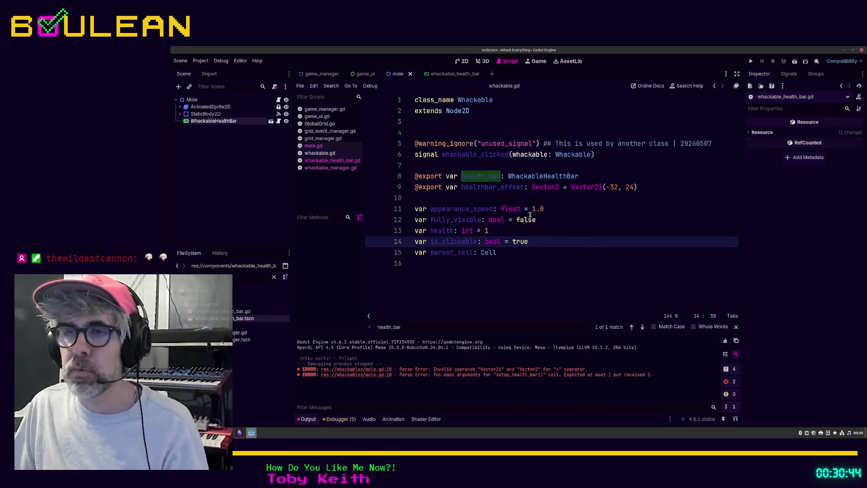
{"action": "key", "text": "F5"}
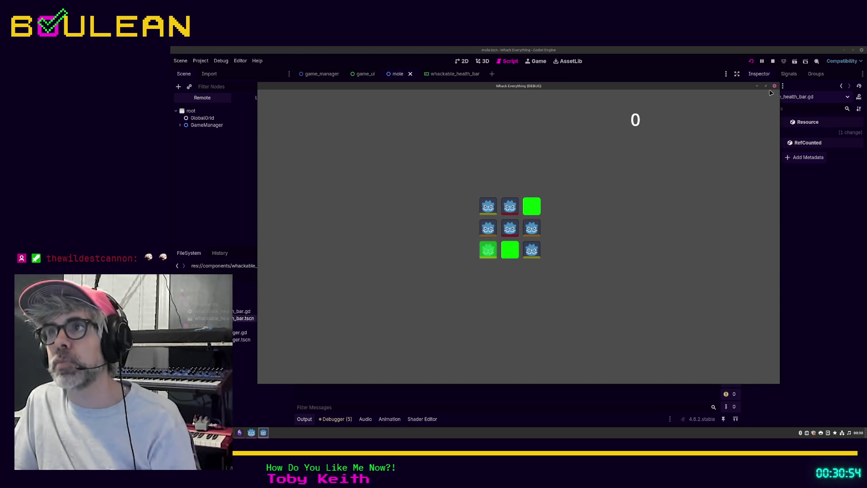
Step: Stop the game and select the mole's WhackableHealthBar node to inspect its -32, 24 position
{"action": "left_click", "coordinate": [774, 86]}
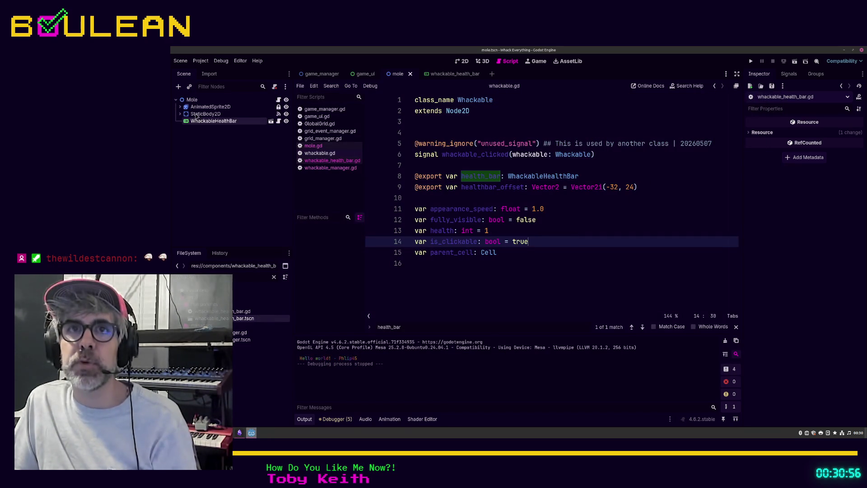
{"action": "left_click", "coordinate": [207, 121]}
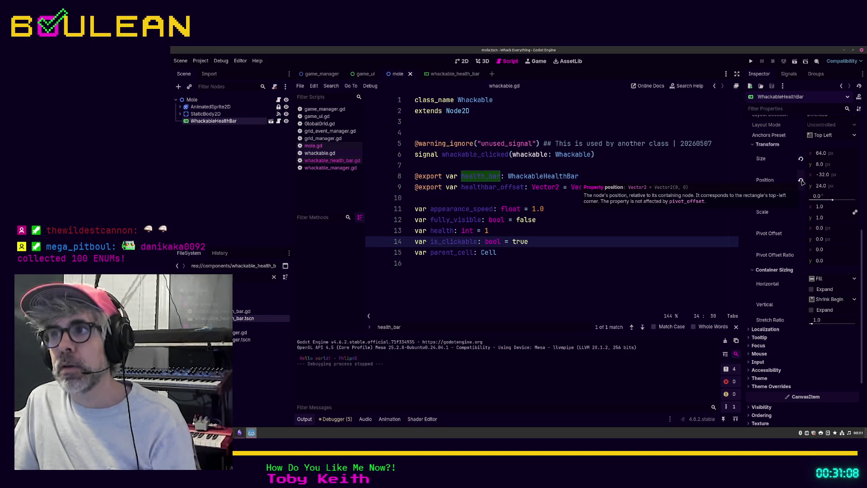
Step: Revert the health bar's Position to 0, 0, save the mole scene, and run the game
{"action": "left_click", "coordinate": [801, 181]}
{"action": "left_click", "coordinate": [620, 218]}
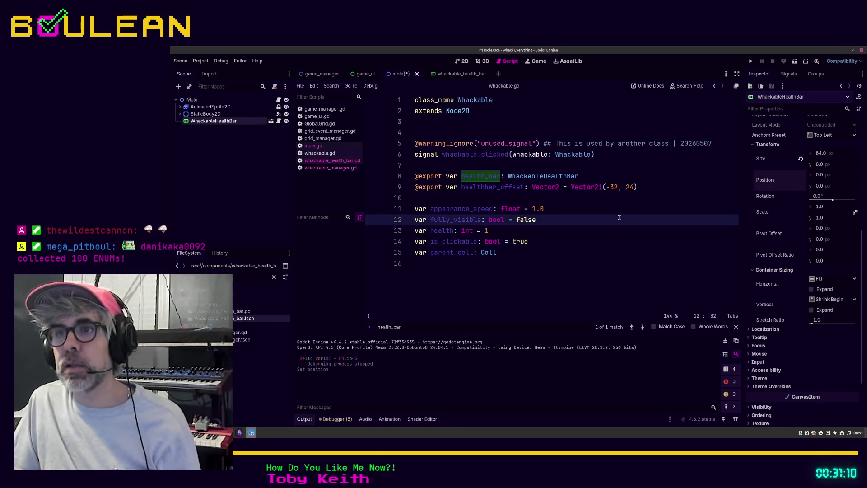
{"action": "key", "text": "ctrl+s"}
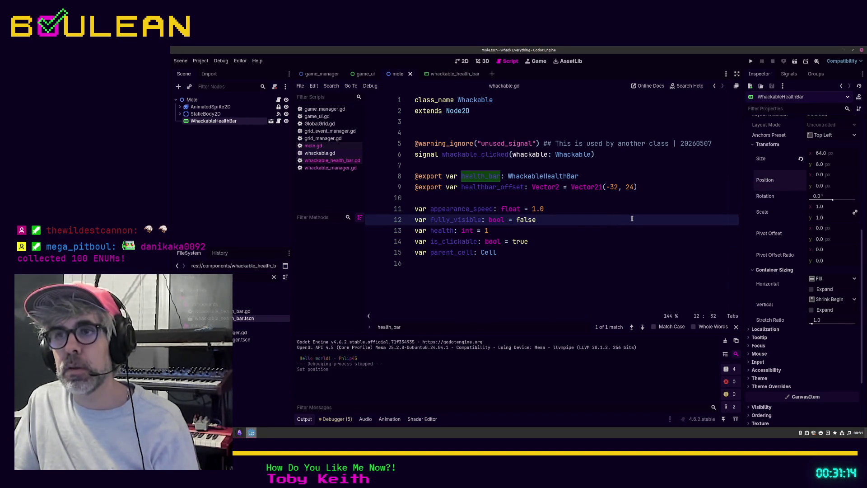
{"action": "key", "text": "F5"}
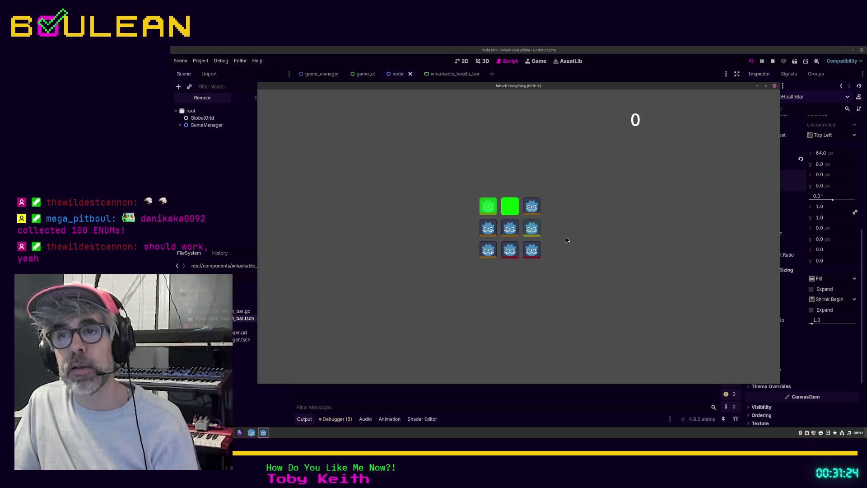
Step: Whack five moles to reach a score of 5, then close the game window
{"action": "left_click", "coordinate": [532, 249]}
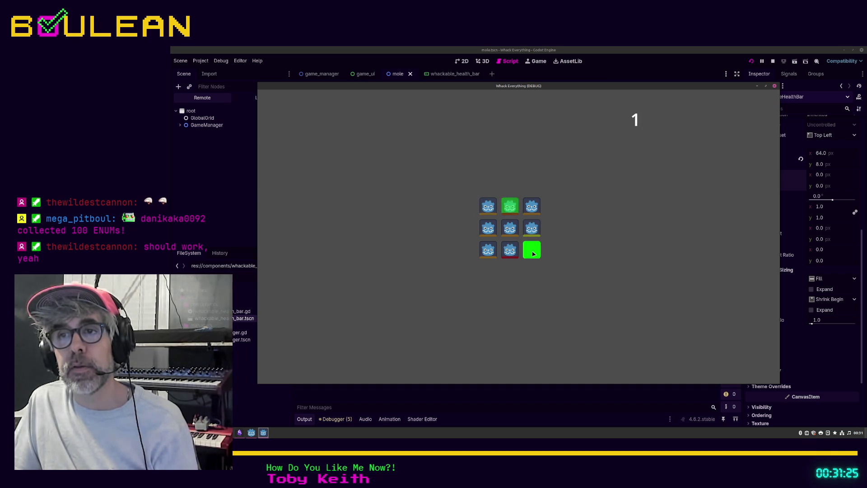
{"action": "left_click", "coordinate": [510, 251]}
{"action": "left_click", "coordinate": [510, 228]}
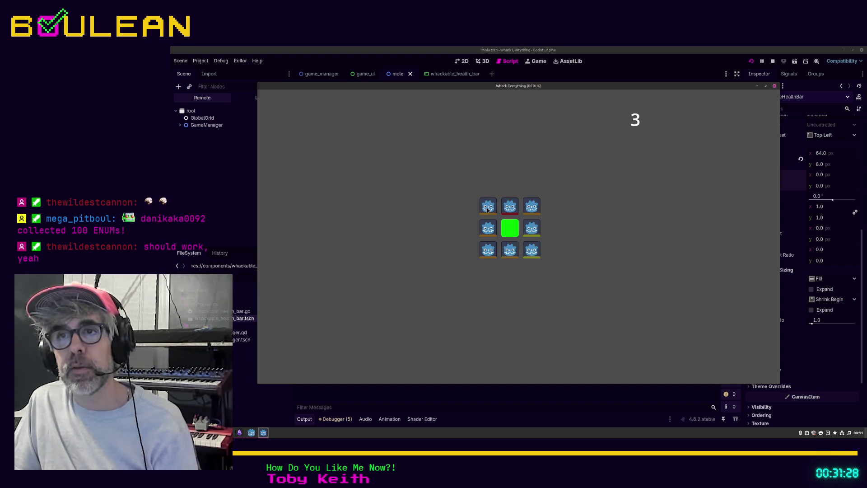
{"action": "left_click", "coordinate": [487, 207]}
{"action": "left_click", "coordinate": [488, 228]}
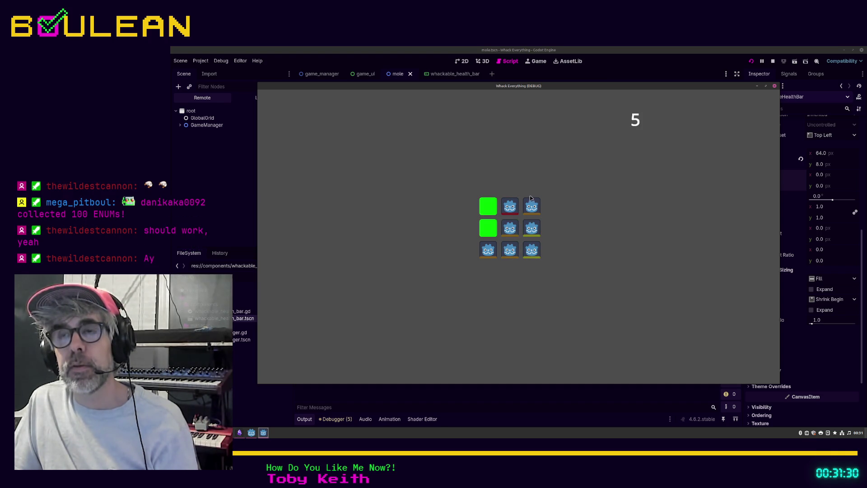
{"action": "left_click", "coordinate": [775, 86]}
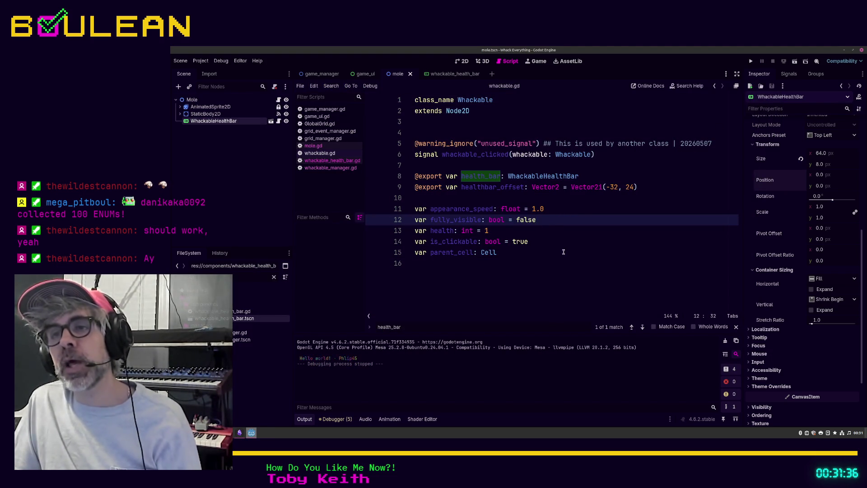
{"action": "left_click", "coordinate": [520, 250]}
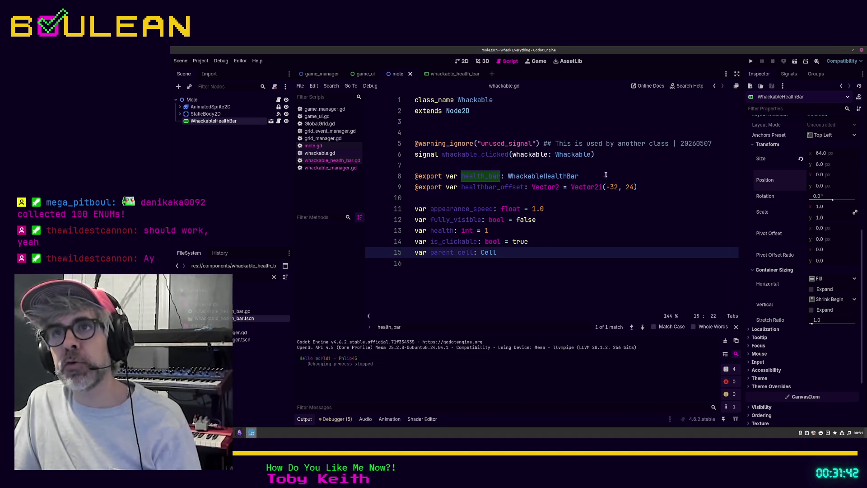
Step: View the whackable_health_bar scene on the 2D canvas, then switch to the mole scene tab
{"action": "left_click", "coordinate": [453, 75]}
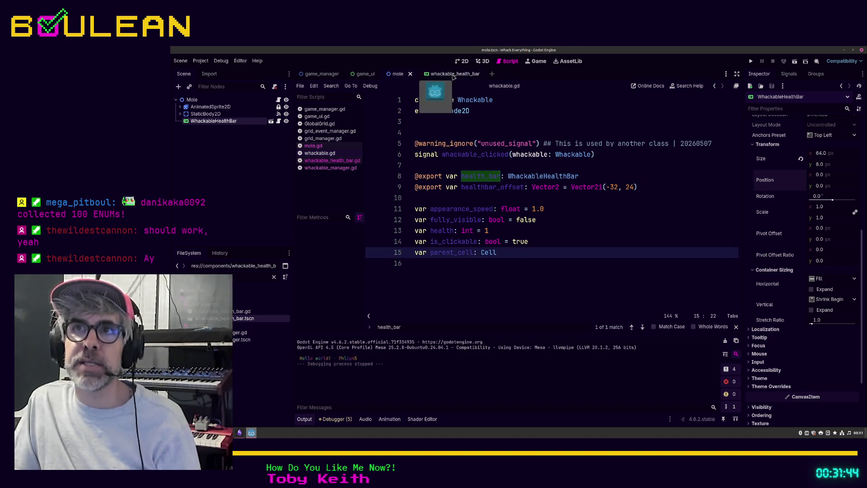
{"action": "left_click", "coordinate": [462, 62]}
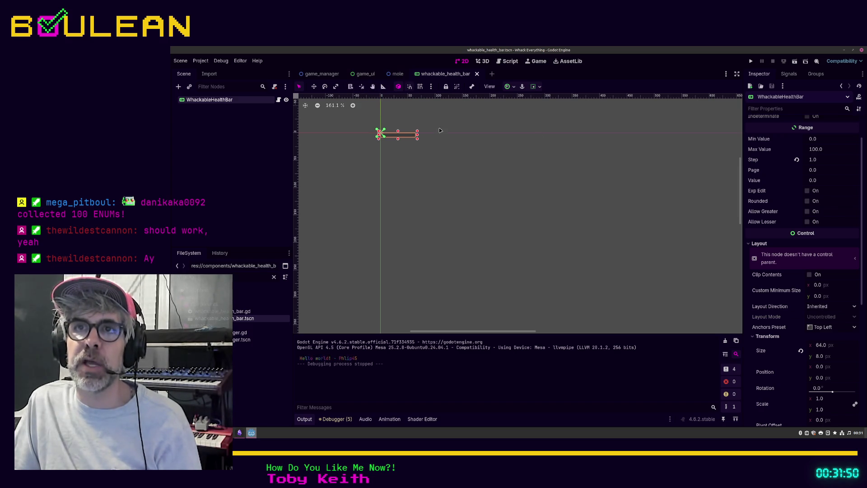
{"action": "left_click", "coordinate": [394, 76]}
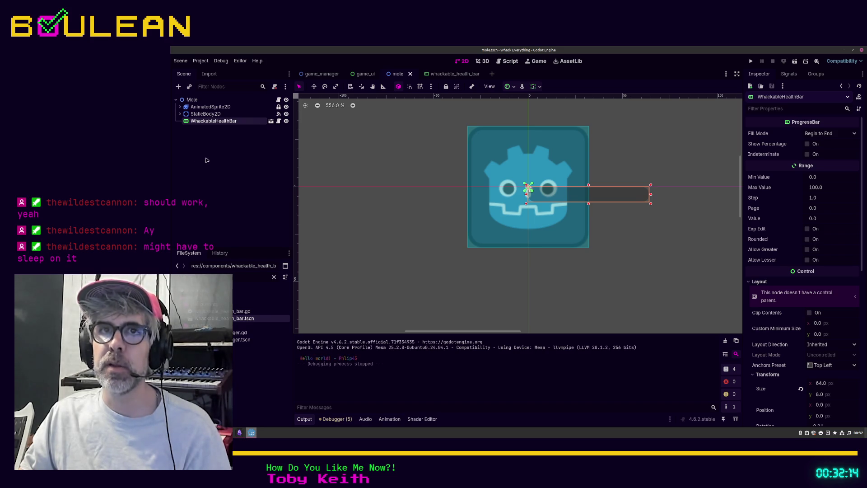
Step: Delete the mole's existing WhackableHealthBar node
{"action": "right_click", "coordinate": [229, 123]}
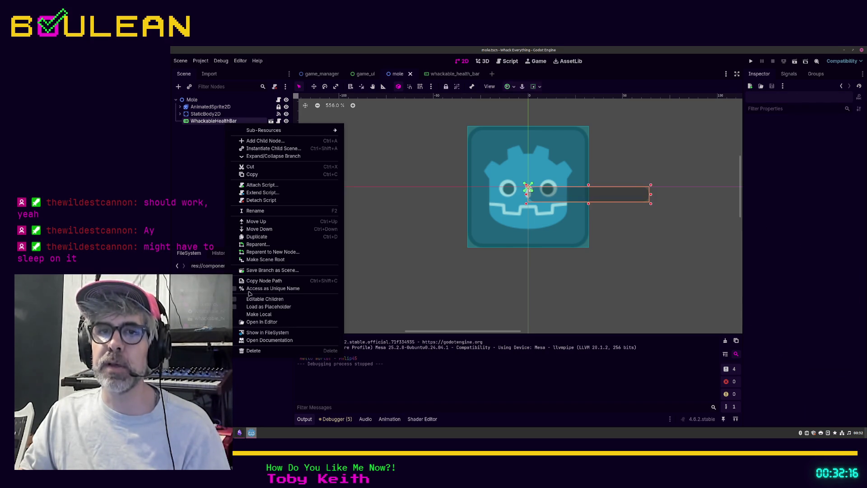
{"action": "left_click", "coordinate": [254, 350]}
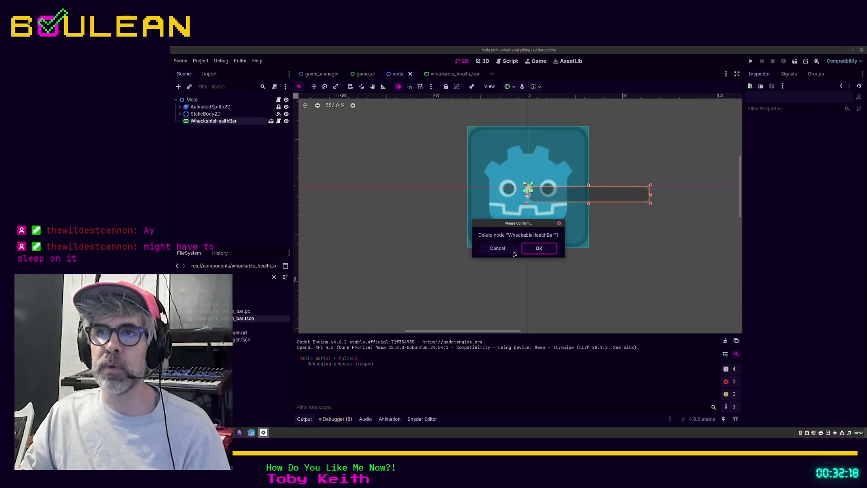
{"action": "left_click", "coordinate": [538, 249]}
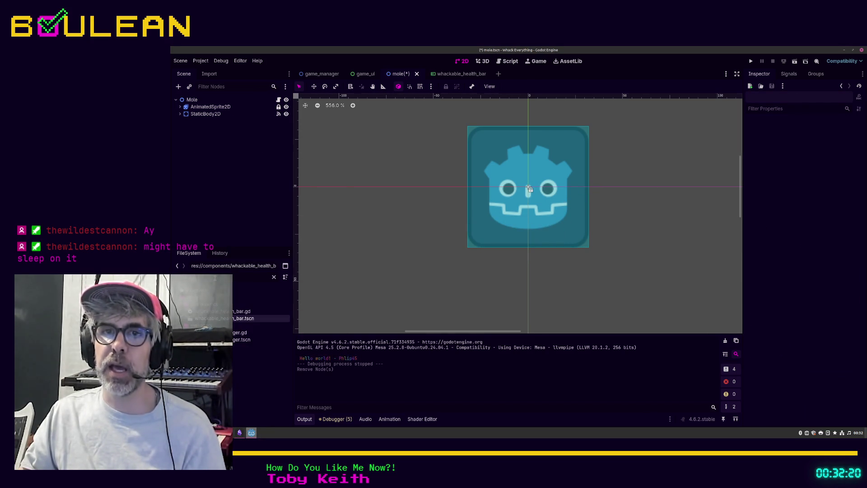
Step: Instance whackable_health_bar.tscn under Mole, assign it to Health Bar, save, and run the game
{"action": "mouse_move", "coordinate": [244, 318]}
{"action": "left_mouse_down"}
{"action": "mouse_move", "coordinate": [229, 326]}
{"action": "mouse_move", "coordinate": [223, 126]}
{"action": "mouse_move", "coordinate": [202, 116]}
{"action": "left_mouse_up"}
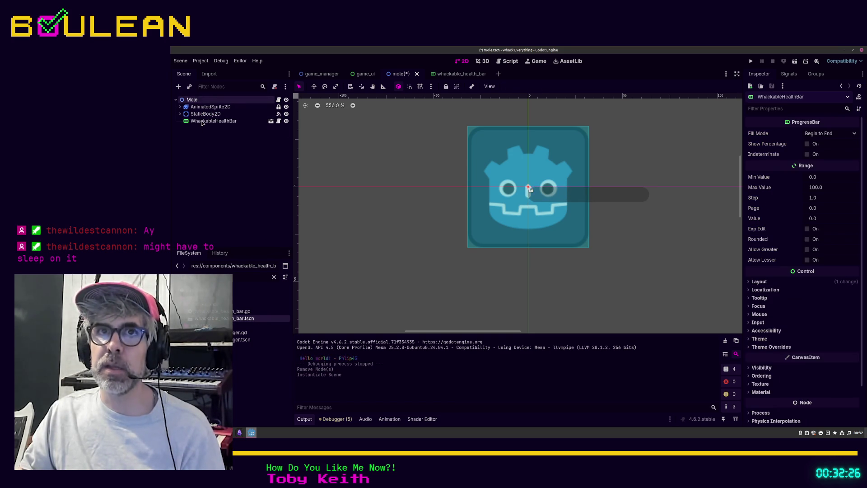
{"action": "mouse_move", "coordinate": [204, 121]}
{"action": "left_mouse_down"}
{"action": "mouse_move", "coordinate": [806, 133]}
{"action": "mouse_move", "coordinate": [795, 118]}
{"action": "mouse_move", "coordinate": [816, 134]}
{"action": "left_mouse_up"}
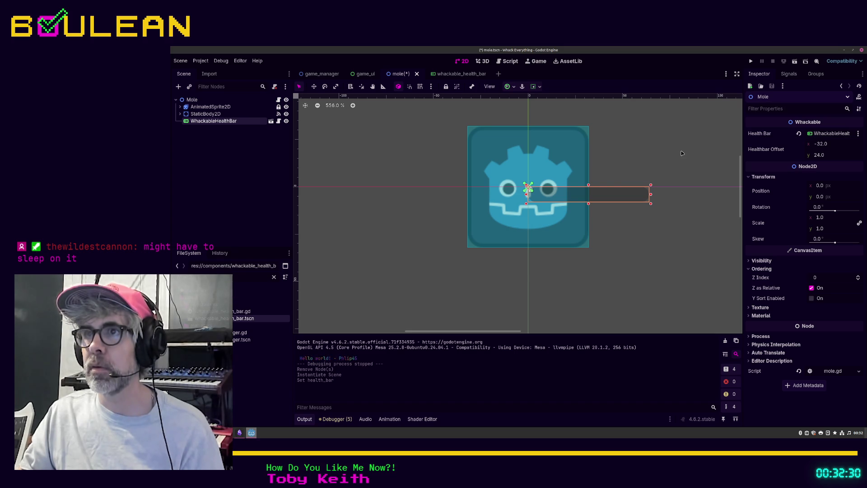
{"action": "key", "text": "ctrl+s"}
{"action": "key", "text": "F5"}
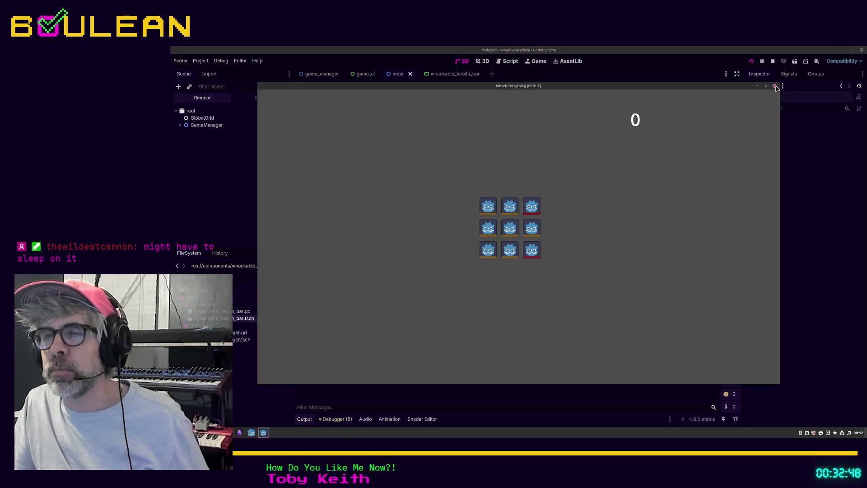
Step: Close the game window after checking the health bars beneath the moles
{"action": "left_click", "coordinate": [775, 86]}
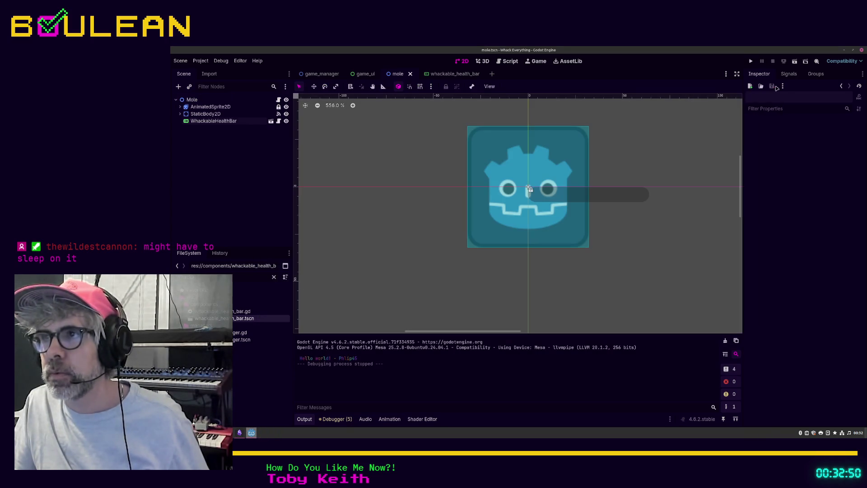